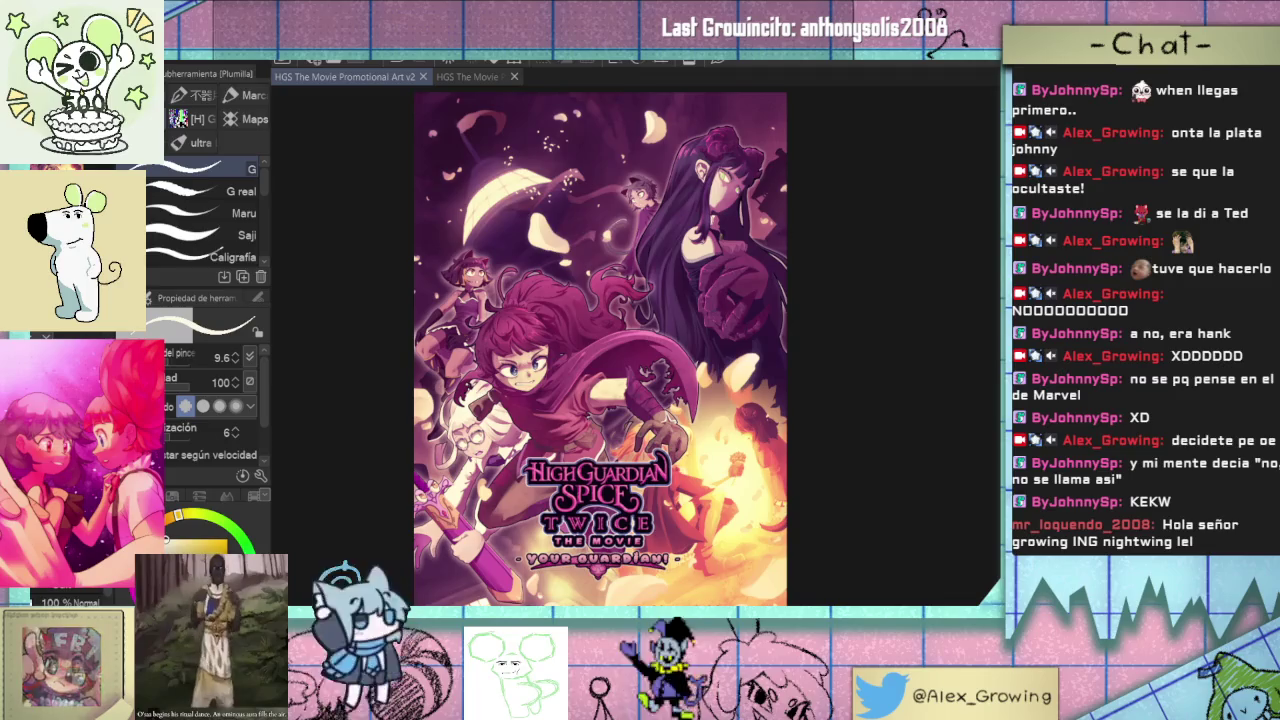
- Pan and zoom around the poster to inspect the characters and title artwork
{"action": "left_click_drag", "start_coordinate": [741, 329], "coordinate": [798, 370]}
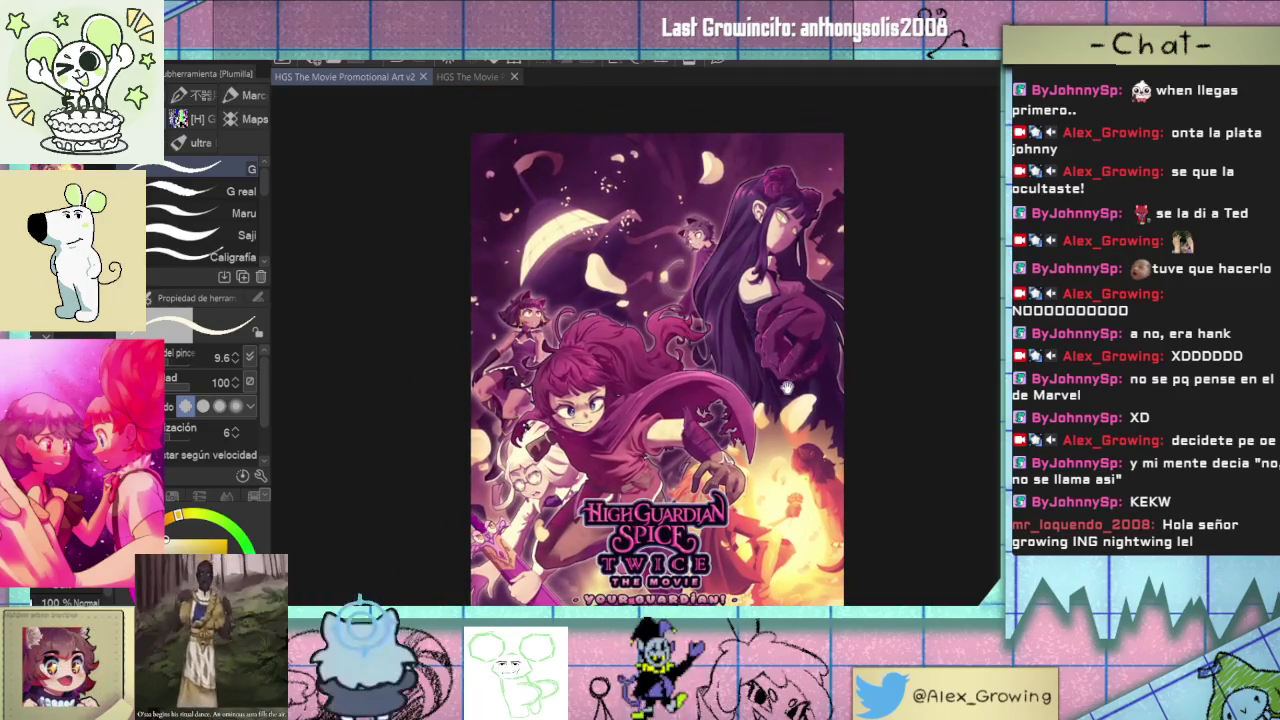
{"action": "scroll", "coordinate": [785, 382], "scroll_direction": "up", "scroll_amount": 1}
{"action": "scroll", "coordinate": [777, 390], "scroll_direction": "up", "scroll_amount": 1}
{"action": "scroll", "coordinate": [760, 482], "scroll_direction": "up", "scroll_amount": 1}
{"action": "left_click_drag", "start_coordinate": [760, 482], "coordinate": [755, 505]}
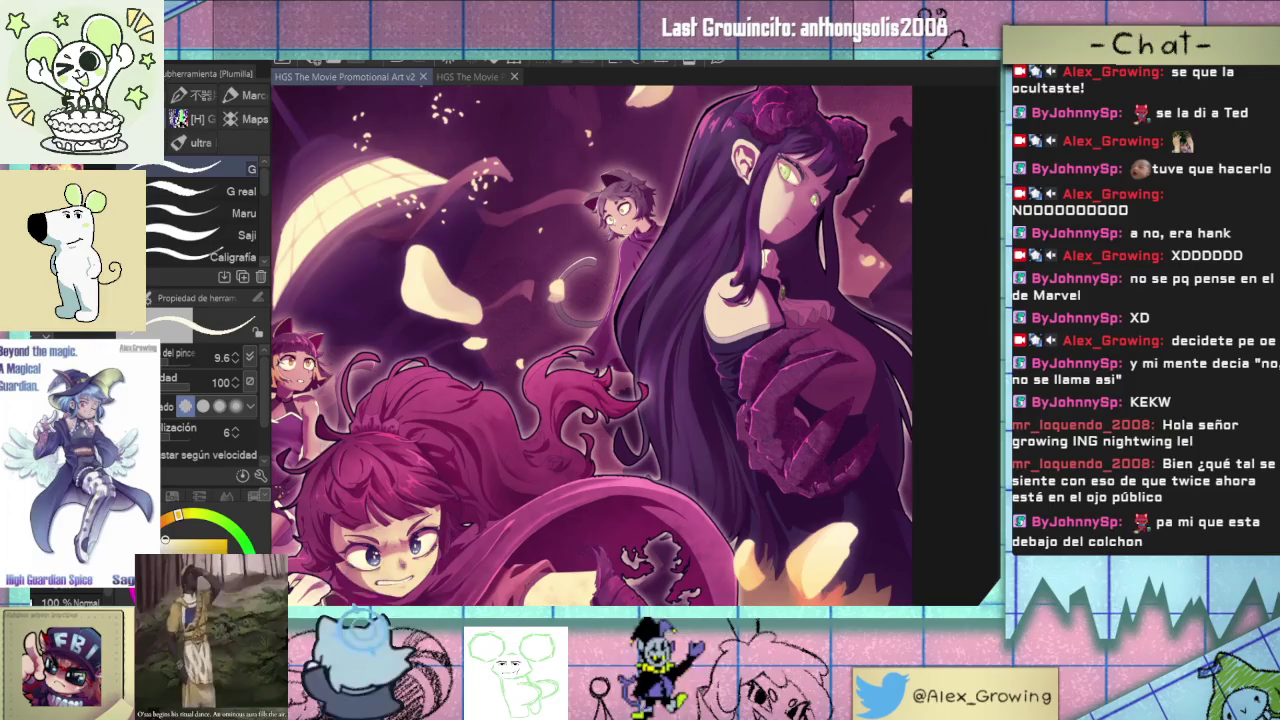
{"action": "scroll", "coordinate": [603, 386], "scroll_direction": "down", "scroll_amount": 5}
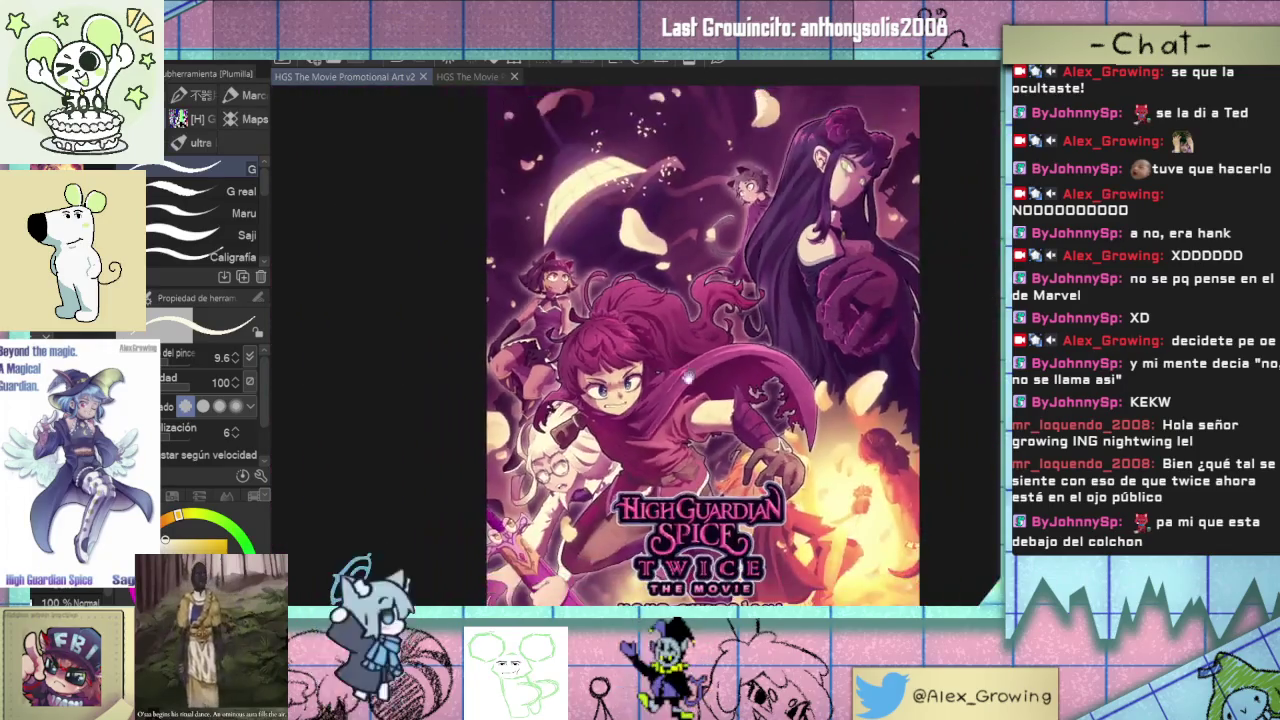
{"action": "scroll", "coordinate": [624, 382], "scroll_direction": "up", "scroll_amount": 5}
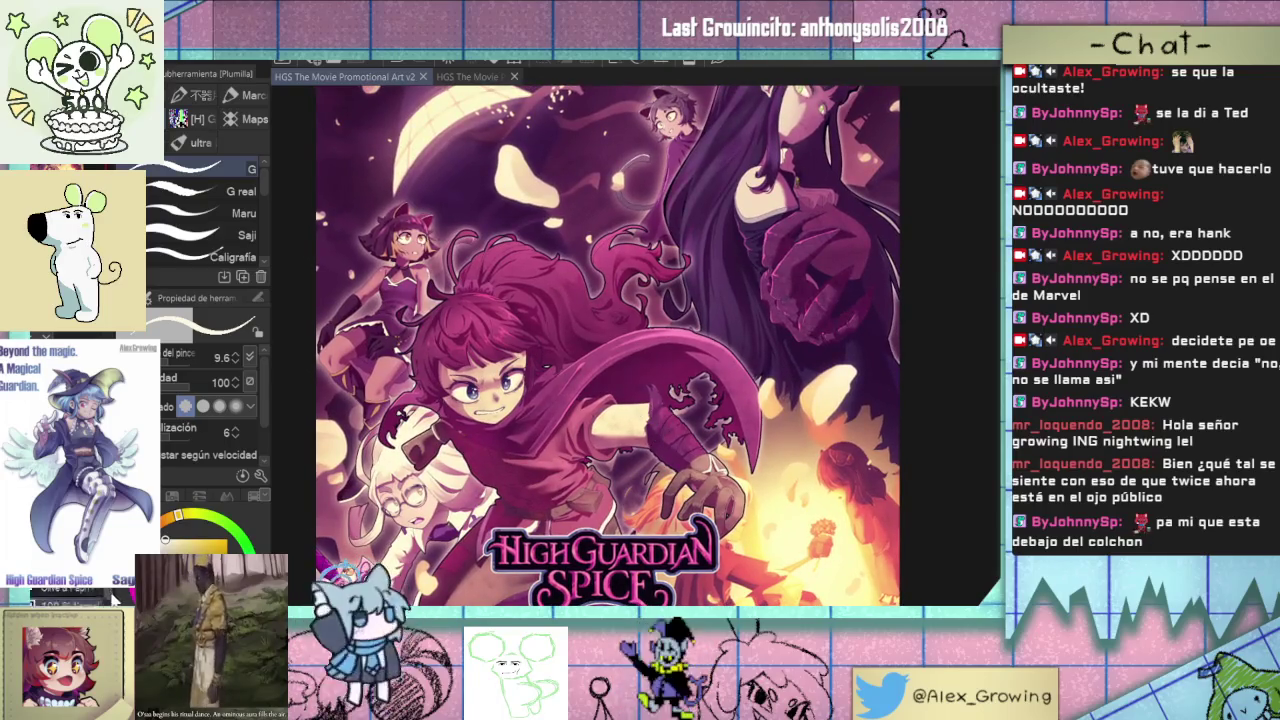
{"action": "left_click", "coordinate": [100, 592]}
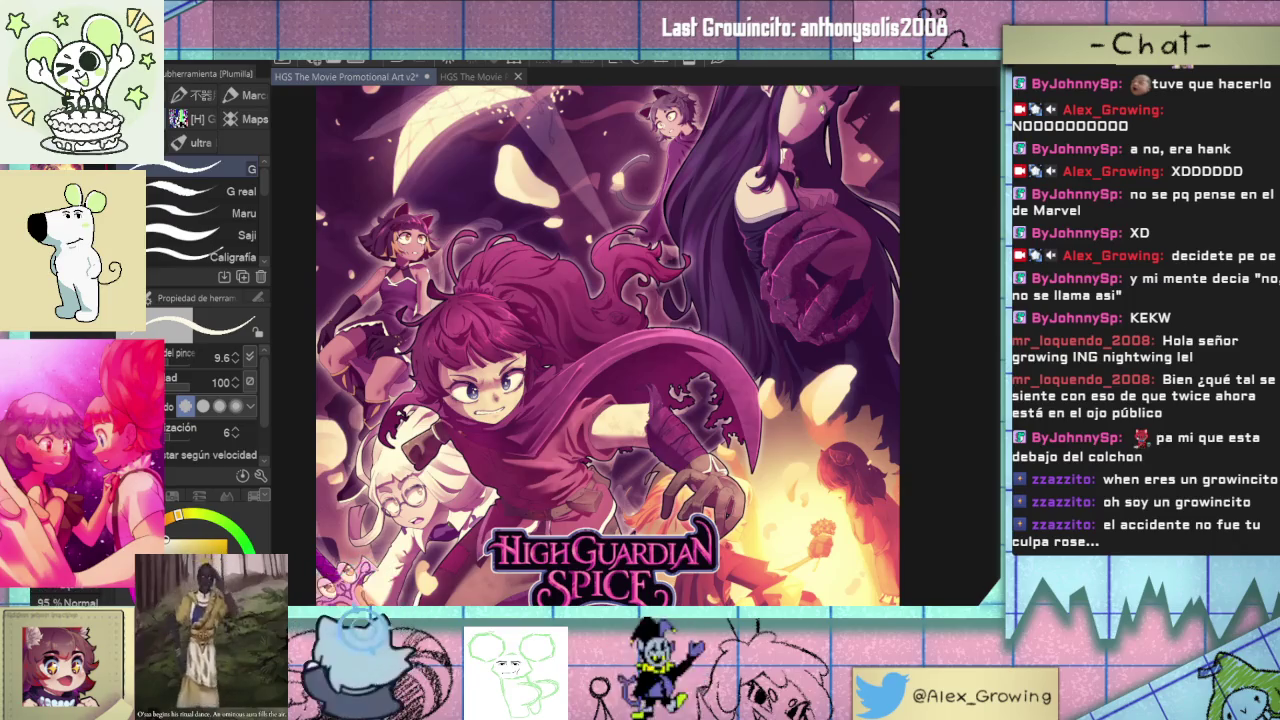
- Toggle the dark purple tint off and on to compare, leaving it hidden
{"action": "key", "text": "ctrl+z"}
{"action": "key", "text": "ctrl+y"}
{"action": "key", "text": "ctrl+z"}
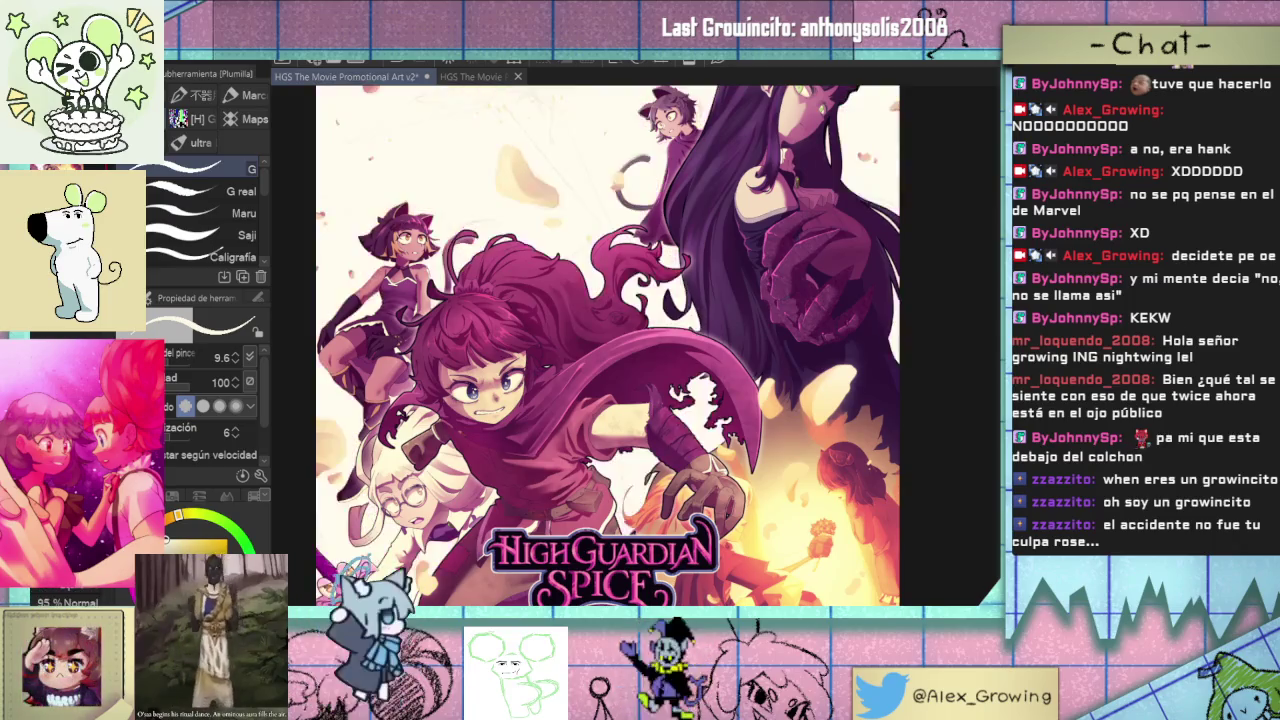
{"action": "key", "text": "ctrl+y"}
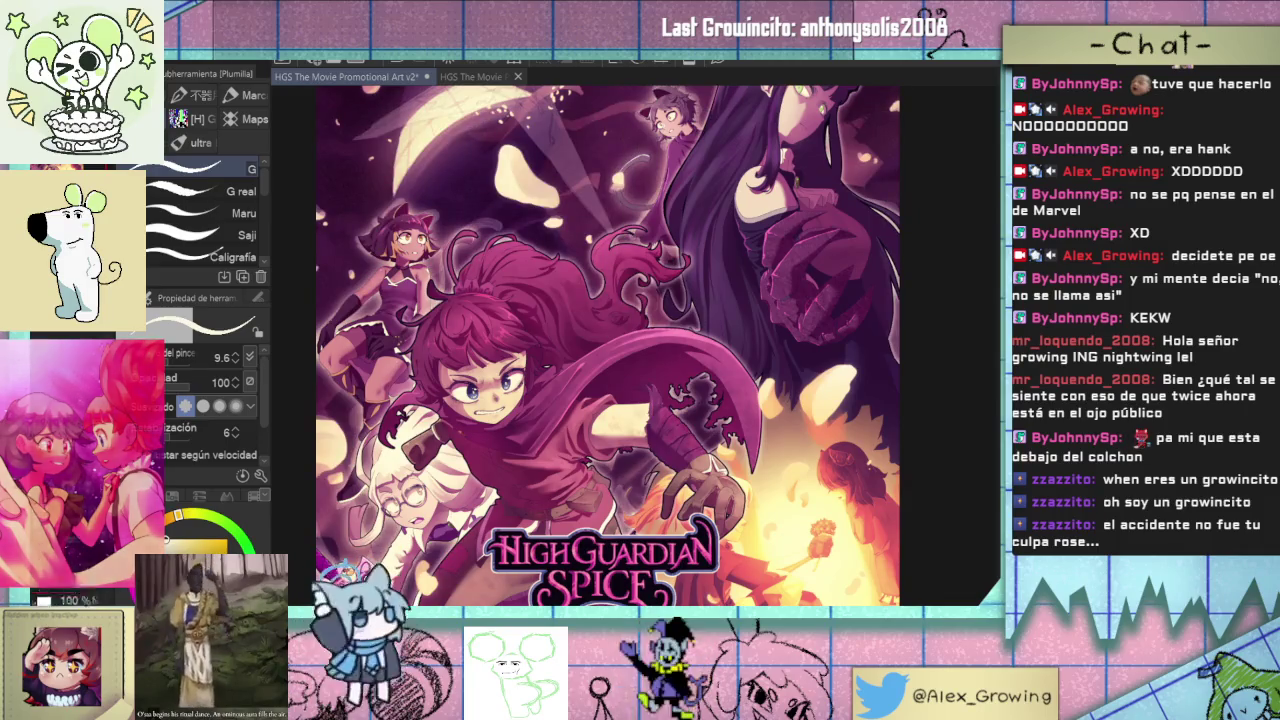
{"action": "key", "text": "ctrl+z"}
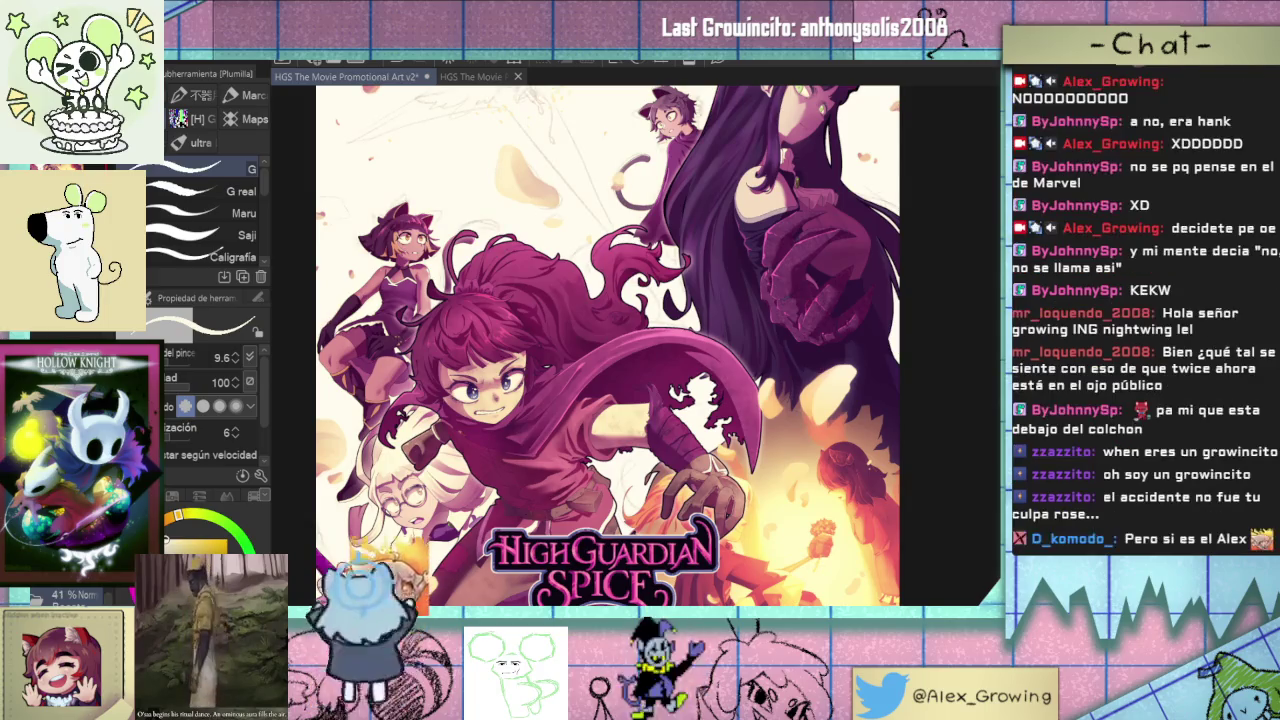
- Rotate the canvas view about 30° clockwise and zoom to examine the star sketch
{"action": "scroll", "coordinate": [650, 437], "scroll_direction": "up", "scroll_amount": 5}
{"action": "left_click_drag", "start_coordinate": [651, 434], "coordinate": [713, 444]}
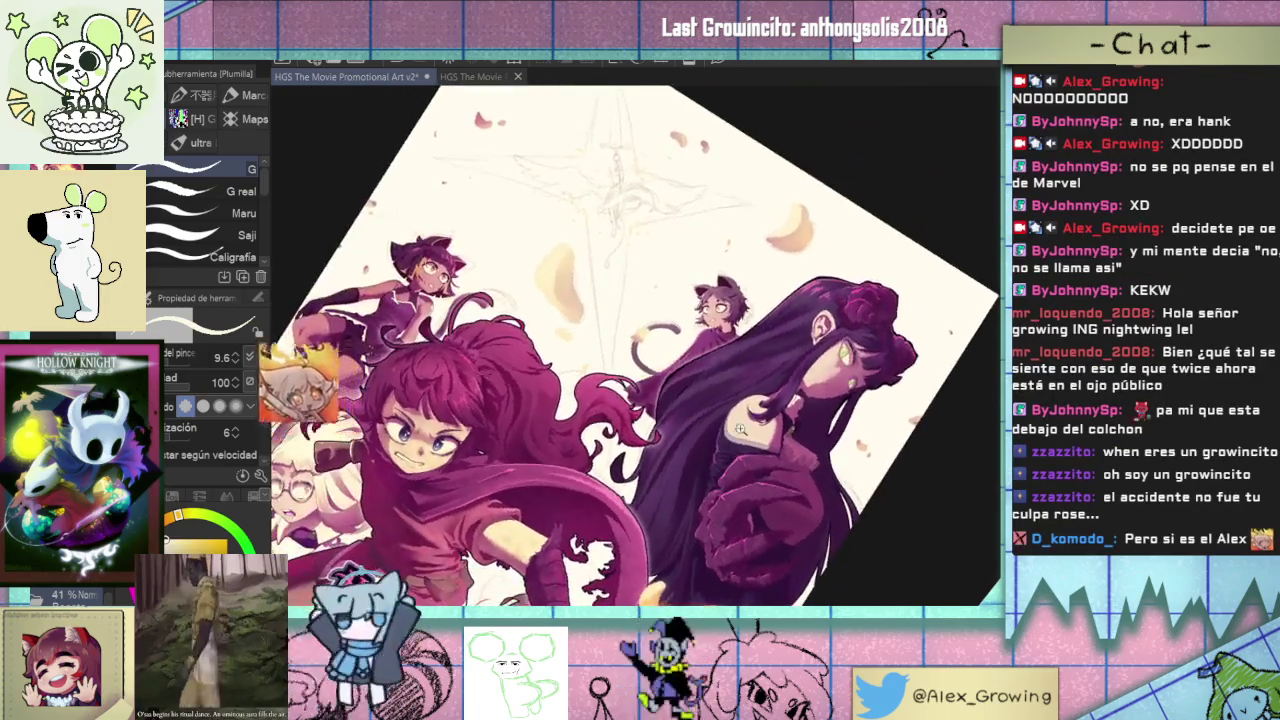
{"action": "scroll", "coordinate": [713, 444], "scroll_direction": "down", "scroll_amount": 1}
{"action": "scroll", "coordinate": [705, 430], "scroll_direction": "down", "scroll_amount": 1}
{"action": "scroll", "coordinate": [700, 410], "scroll_direction": "down", "scroll_amount": 1}
{"action": "scroll", "coordinate": [690, 388], "scroll_direction": "down", "scroll_amount": 1}
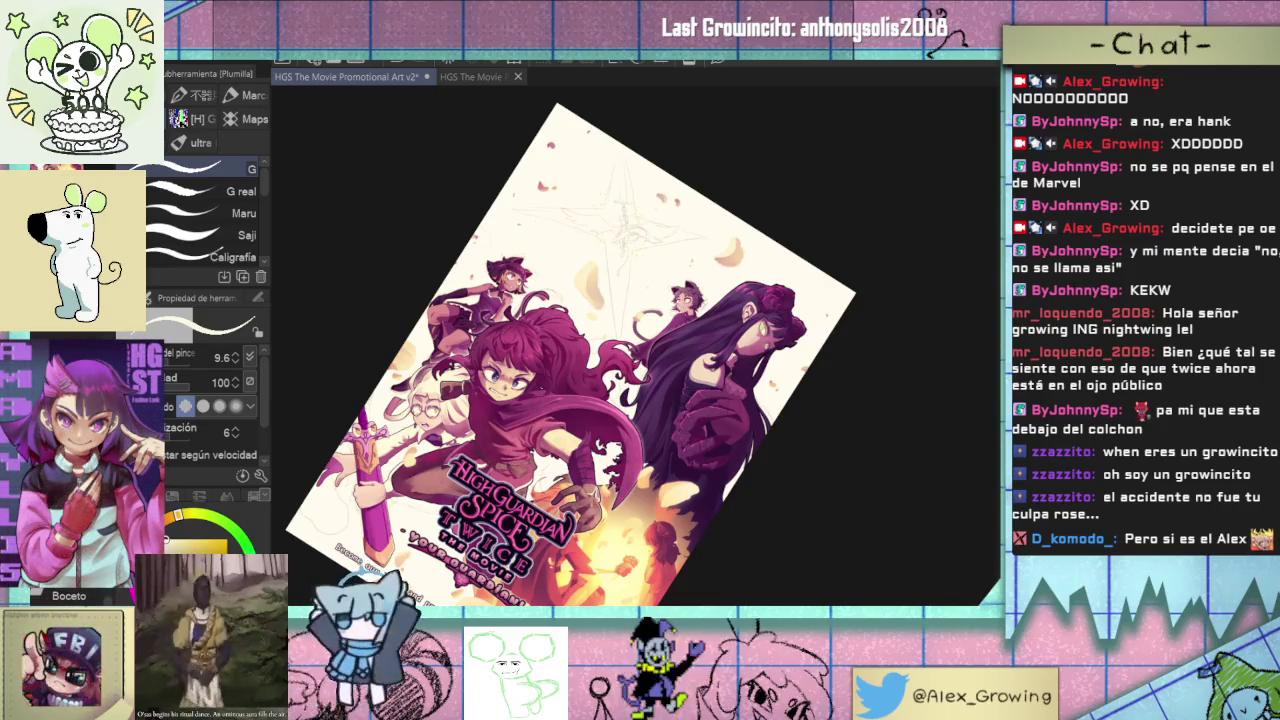
{"action": "scroll", "coordinate": [655, 428], "scroll_direction": "up", "scroll_amount": 1}
{"action": "scroll", "coordinate": [655, 428], "scroll_direction": "up", "scroll_amount": 1}
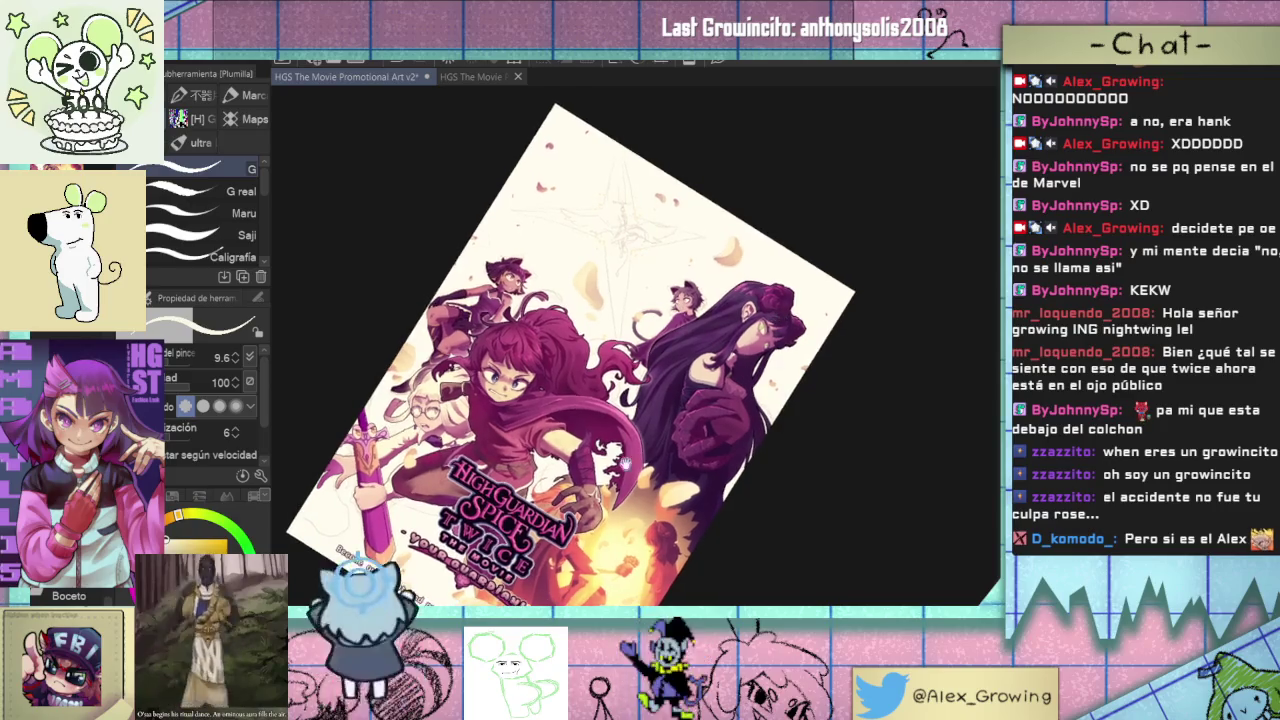
{"action": "scroll", "coordinate": [655, 428], "scroll_direction": "up", "scroll_amount": 1}
{"action": "scroll", "coordinate": [655, 428], "scroll_direction": "up", "scroll_amount": 1}
{"action": "scroll", "coordinate": [655, 428], "scroll_direction": "up", "scroll_amount": 1}
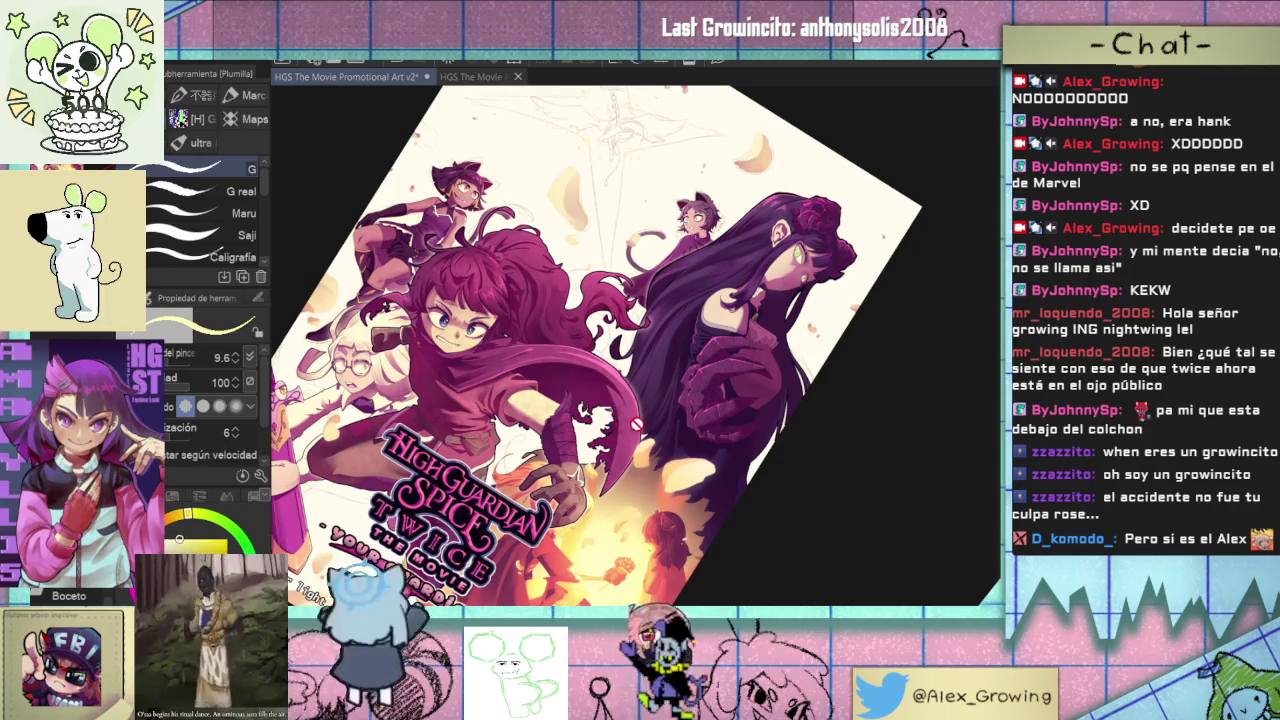
{"action": "scroll", "coordinate": [651, 431], "scroll_direction": "up", "scroll_amount": 3}
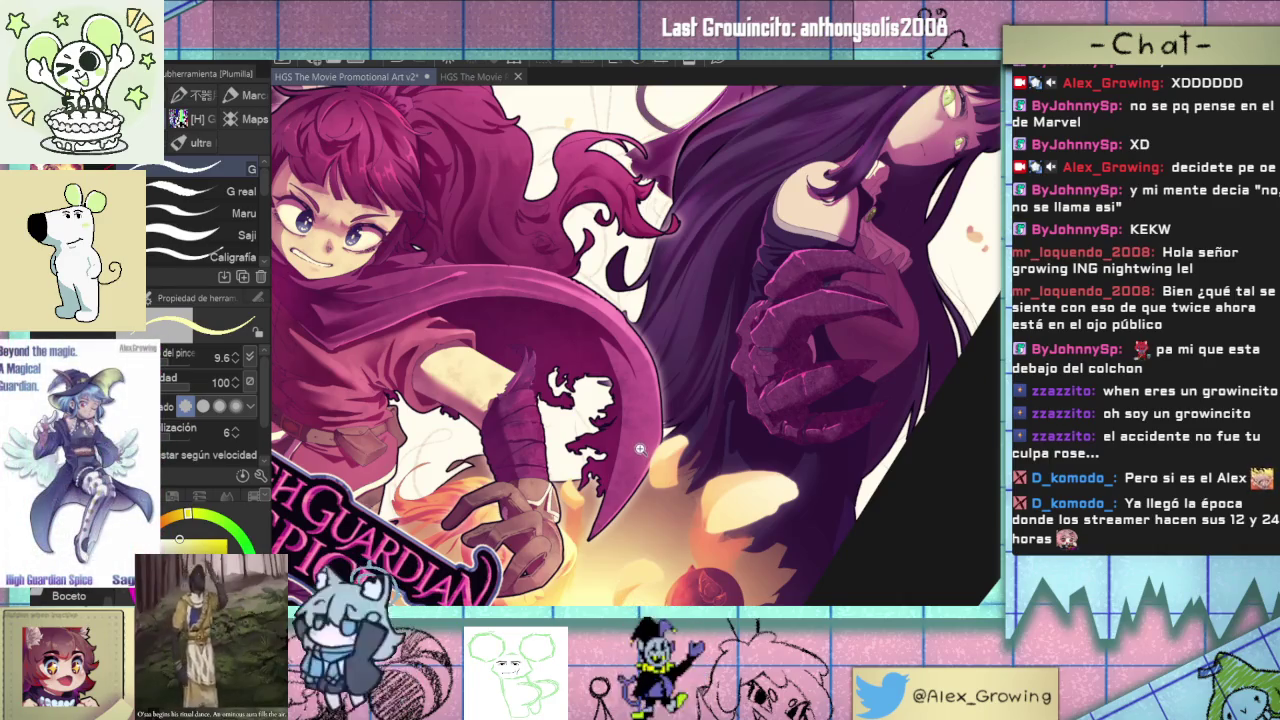
{"action": "scroll", "coordinate": [640, 451], "scroll_direction": "down", "scroll_amount": 1}
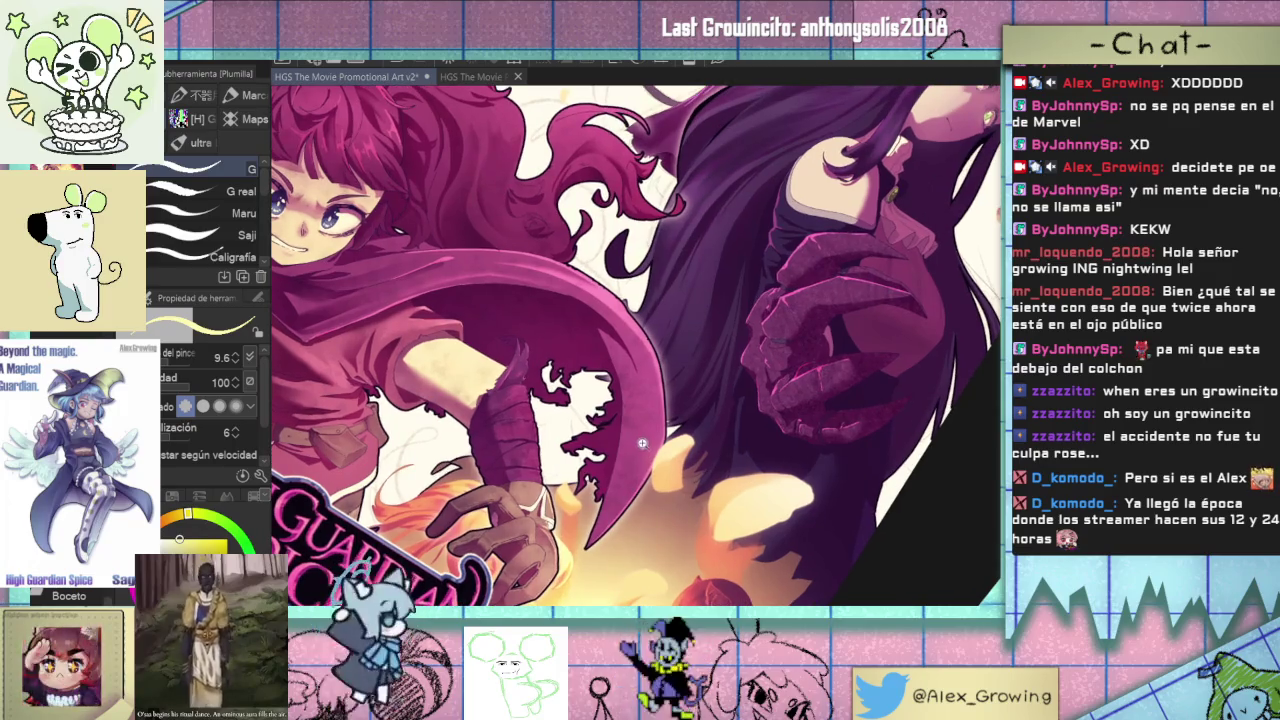
{"action": "scroll", "coordinate": [635, 450], "scroll_direction": "down", "scroll_amount": 1}
{"action": "scroll", "coordinate": [626, 450], "scroll_direction": "down", "scroll_amount": 1}
{"action": "scroll", "coordinate": [630, 460], "scroll_direction": "down", "scroll_amount": 1}
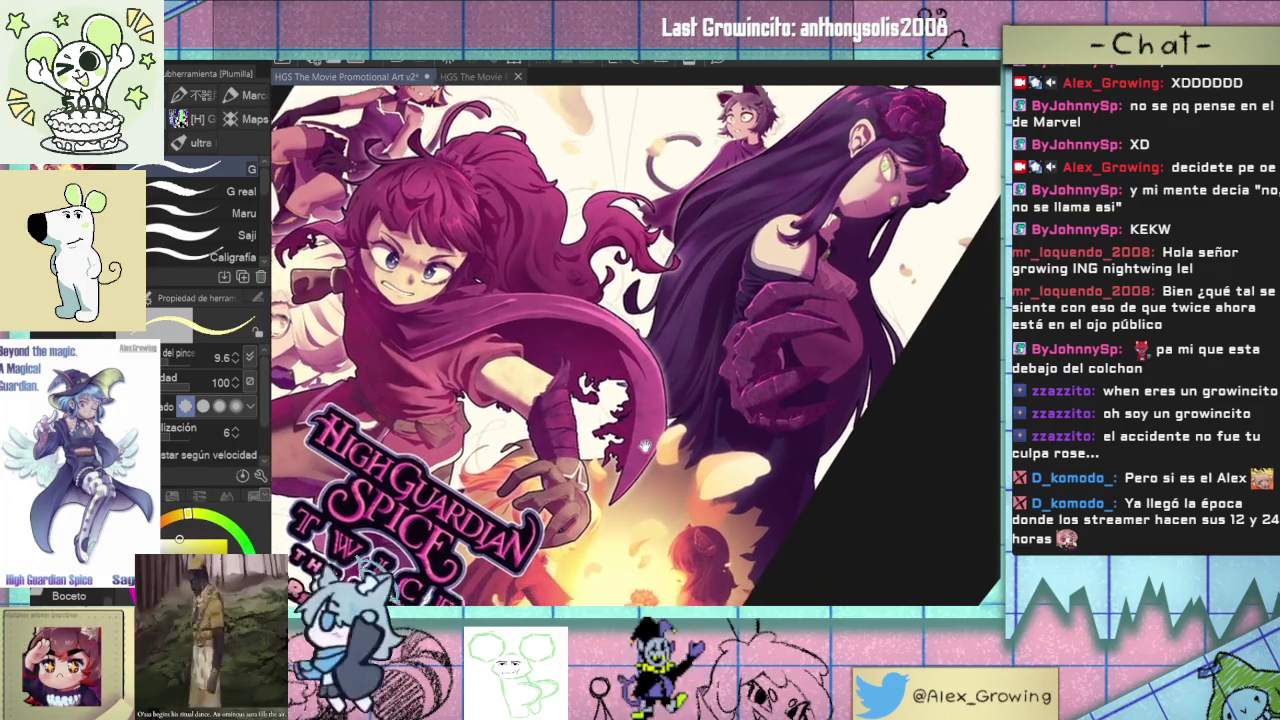
{"action": "key", "text": "minus"}
{"action": "key", "text": "minus"}
{"action": "key", "text": "minus"}
{"action": "key", "text": "minus"}
{"action": "key", "text": "minus"}
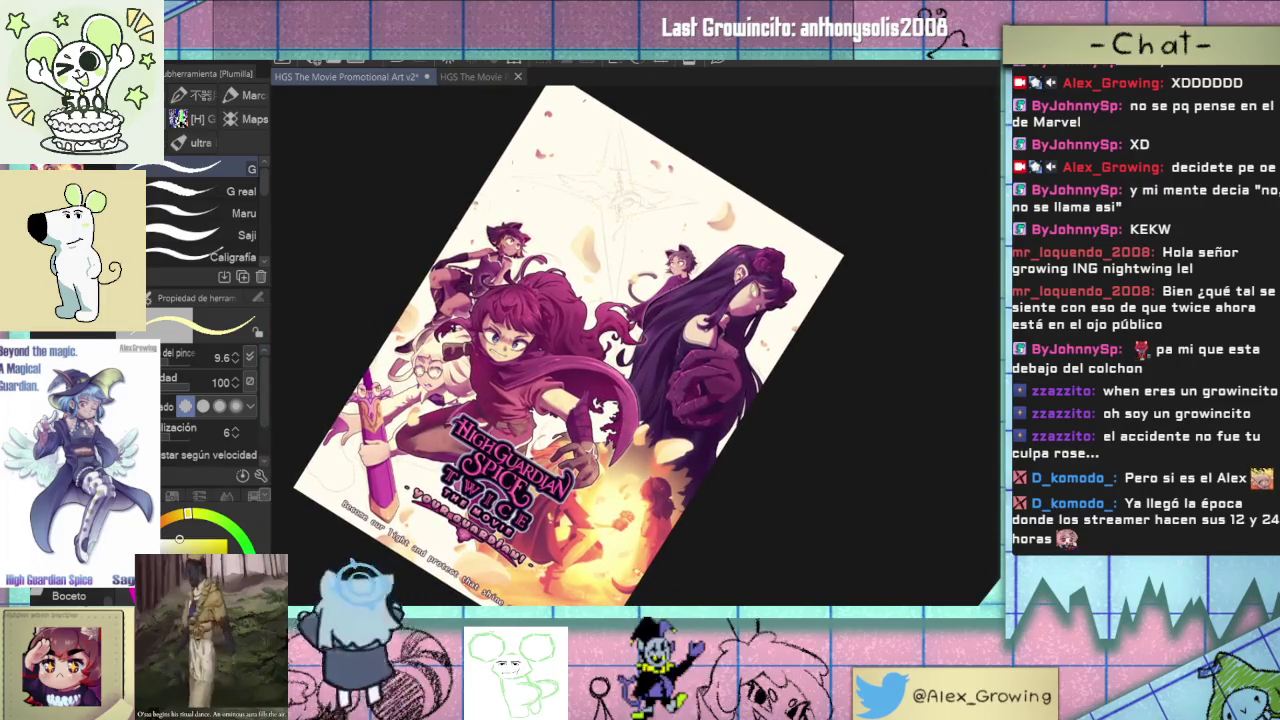
- Switch to the Figure > Straight line sub-tool
{"action": "key", "text": "u"}
{"action": "scroll", "coordinate": [650, 445], "scroll_direction": "down", "scroll_amount": 1}
{"action": "scroll", "coordinate": [640, 470], "scroll_direction": "down", "scroll_amount": 1}
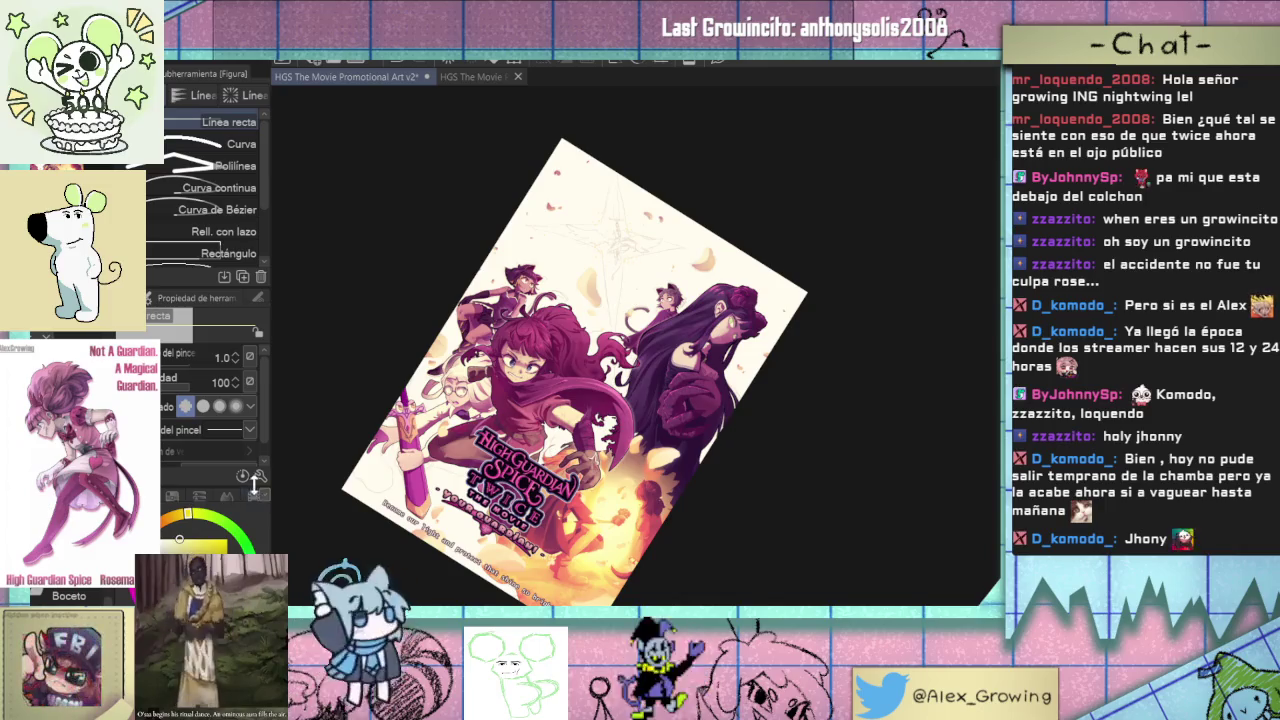
- Set the line width to 10 and the drawing colour to pink
{"action": "left_click", "coordinate": [235, 358]}
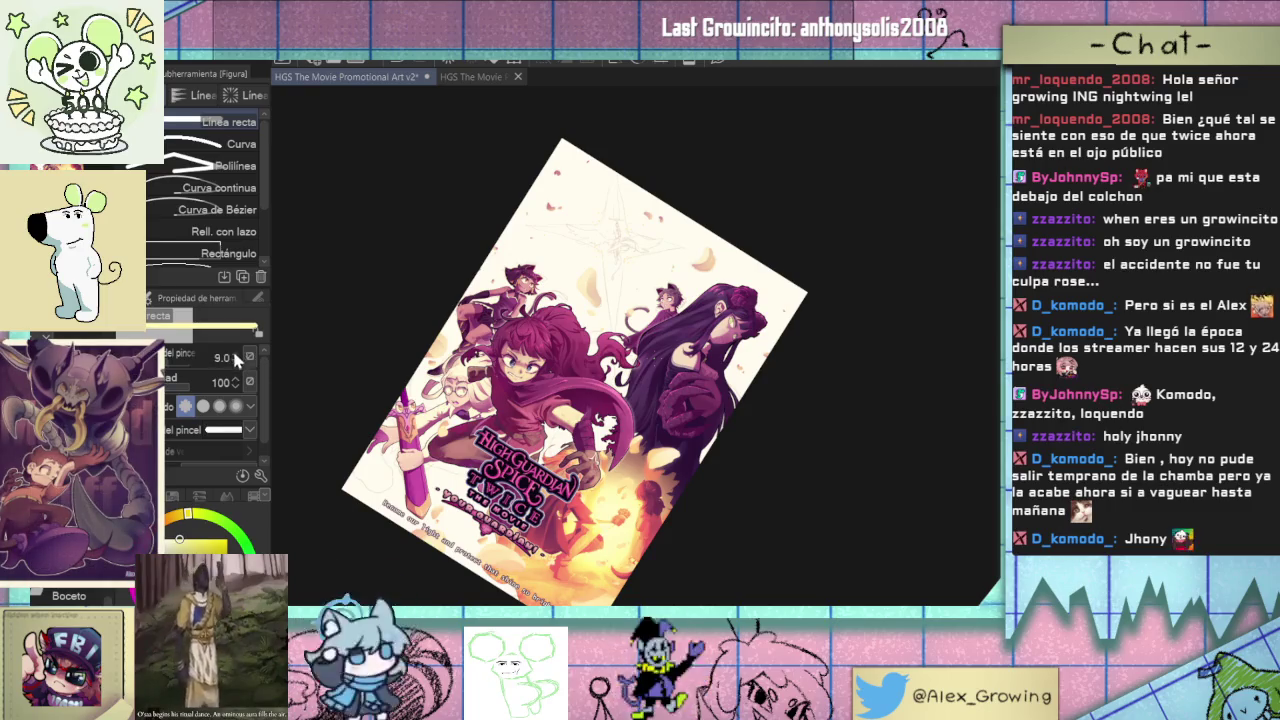
{"action": "left_click", "coordinate": [236, 356]}
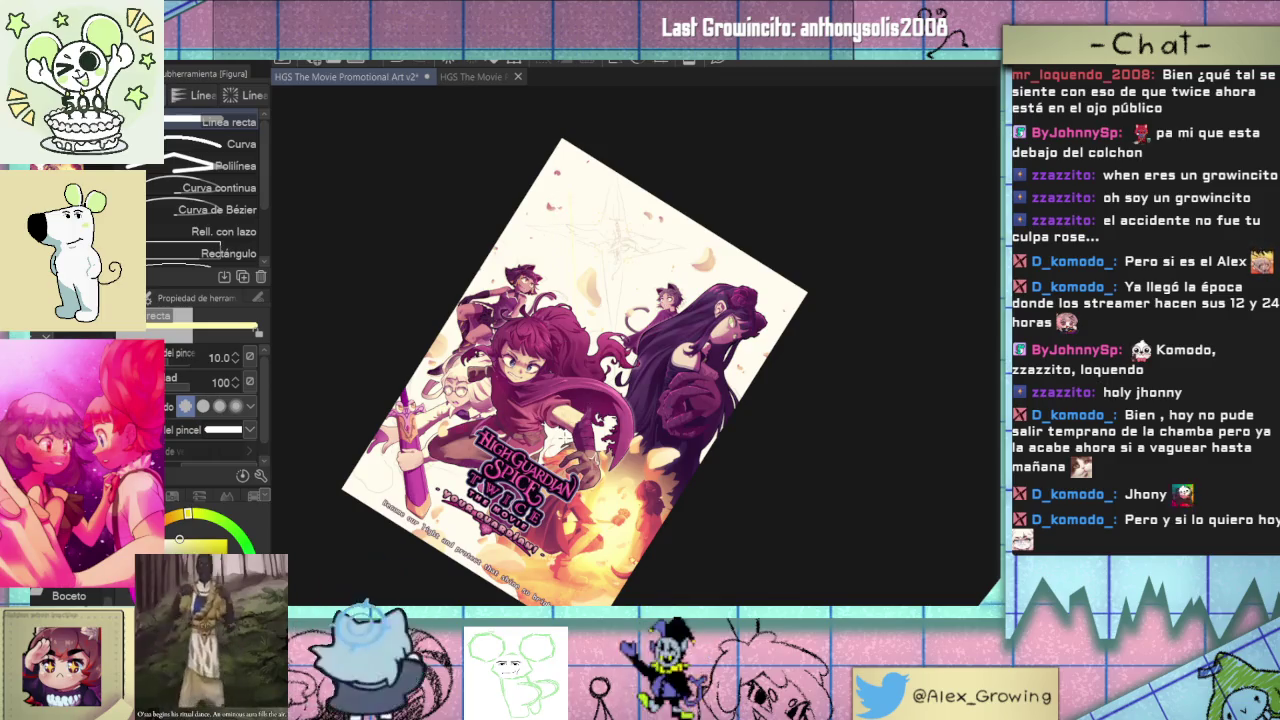
{"action": "left_click", "coordinate": [498, 553], "text": "alt"}
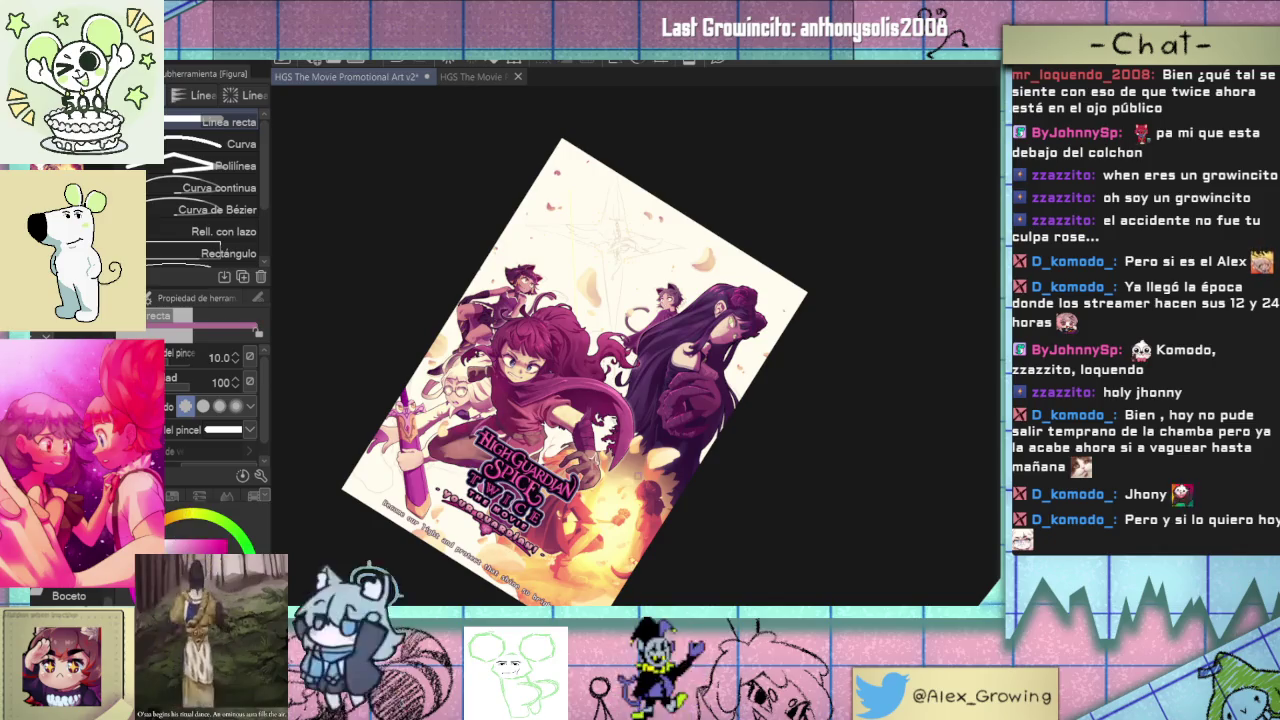
- Draw a short vertical line on the sketch, then undo the stray magenta line
{"action": "left_click_drag", "start_coordinate": [632, 310], "coordinate": [630, 238]}
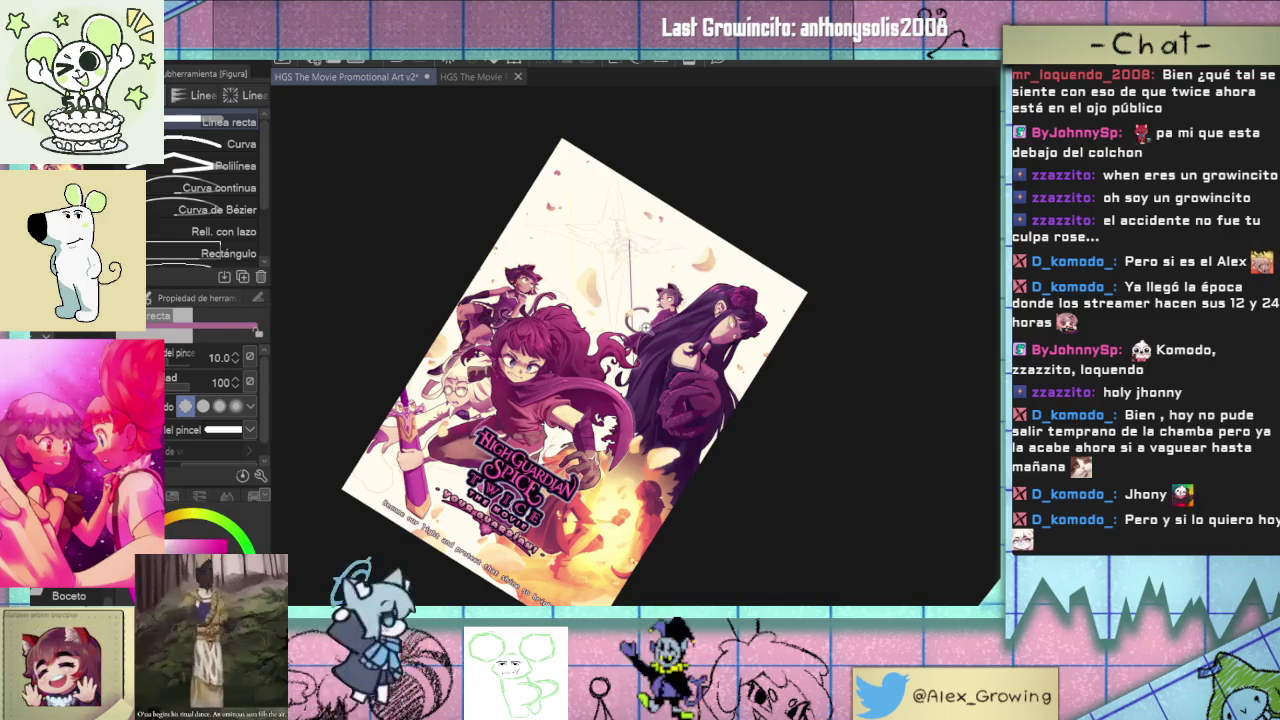
{"action": "scroll", "coordinate": [643, 327], "scroll_direction": "up", "scroll_amount": 3}
{"action": "left_click", "coordinate": [628, 300], "text": "alt"}
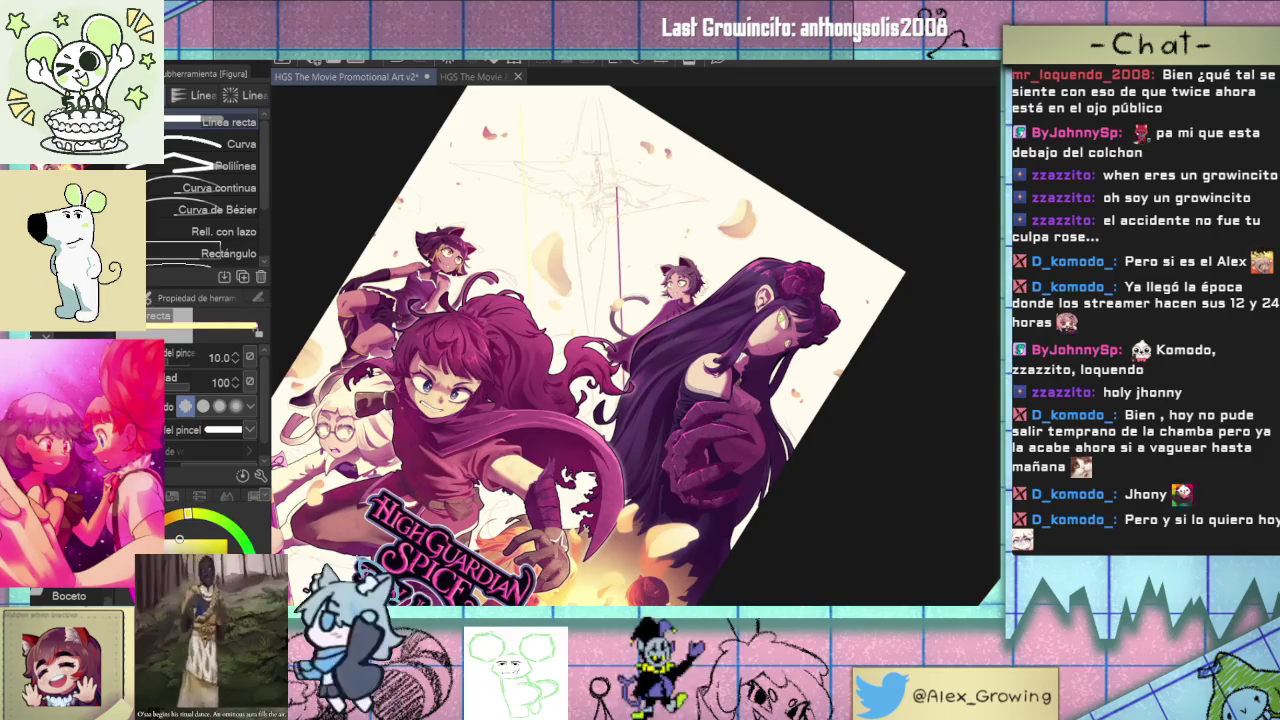
{"action": "scroll", "coordinate": [676, 291], "scroll_direction": "up", "scroll_amount": 2}
{"action": "scroll", "coordinate": [665, 290], "scroll_direction": "up", "scroll_amount": 2}
{"action": "scroll", "coordinate": [652, 290], "scroll_direction": "up", "scroll_amount": 1}
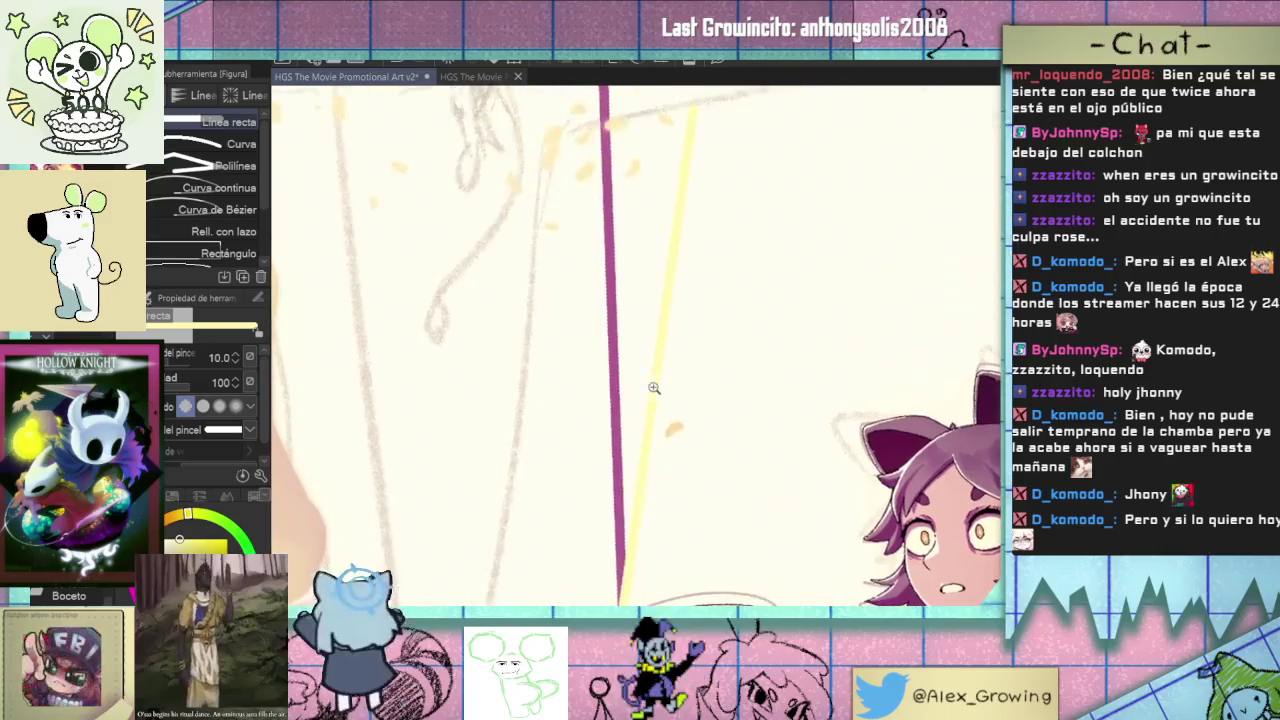
{"action": "scroll", "coordinate": [652, 400], "scroll_direction": "down", "scroll_amount": 2}
{"action": "left_click", "coordinate": [652, 415], "text": "alt"}
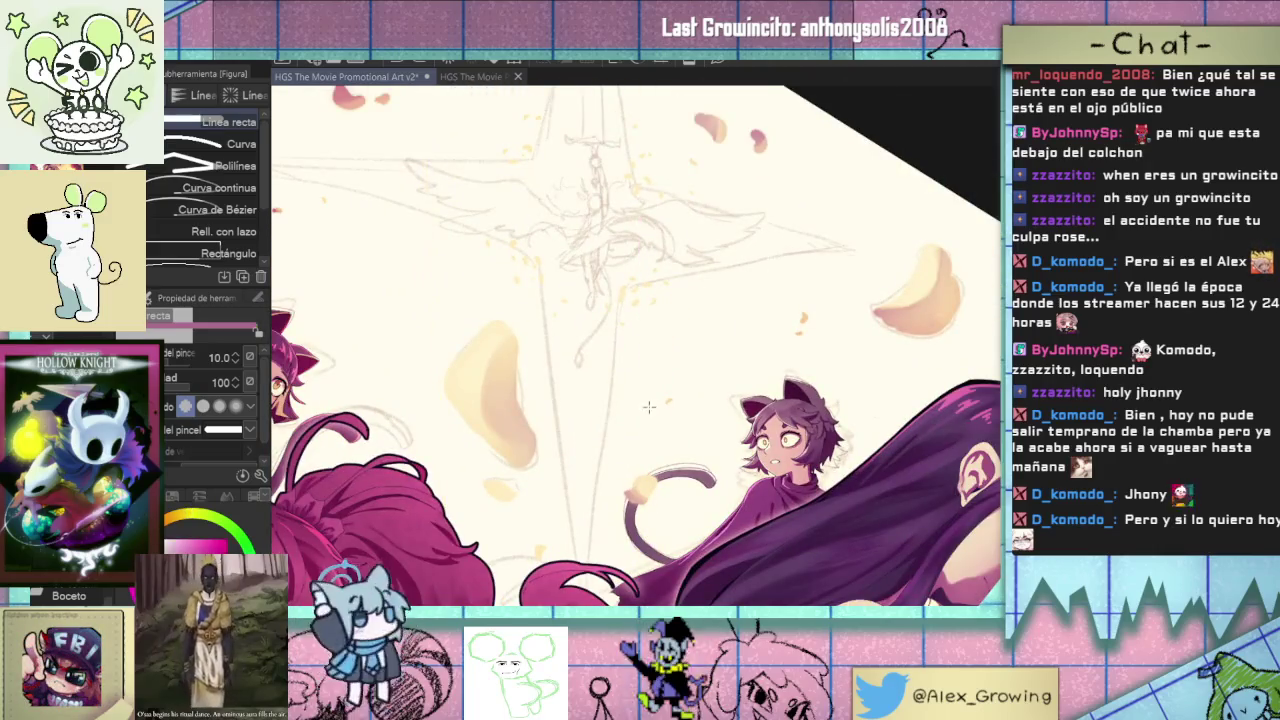
{"action": "scroll", "coordinate": [640, 412], "scroll_direction": "down", "scroll_amount": 5}
{"action": "scroll", "coordinate": [600, 503], "scroll_direction": "up", "scroll_amount": 1}
{"action": "scroll", "coordinate": [600, 566], "scroll_direction": "down", "scroll_amount": 1}
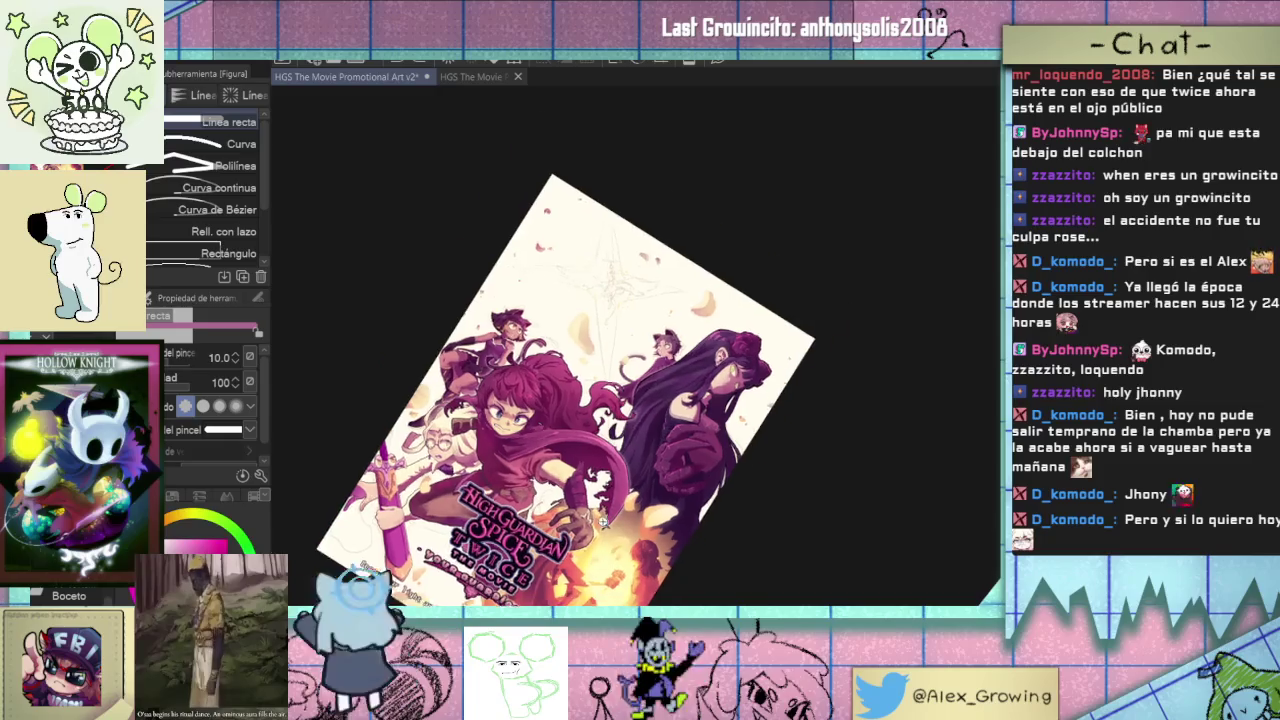
{"action": "scroll", "coordinate": [600, 540], "scroll_direction": "up", "scroll_amount": 1}
- Draw a straight line down from the poster's top edge and rotate the view upright
{"action": "left_click_drag", "start_coordinate": [571, 216], "coordinate": [598, 124]}
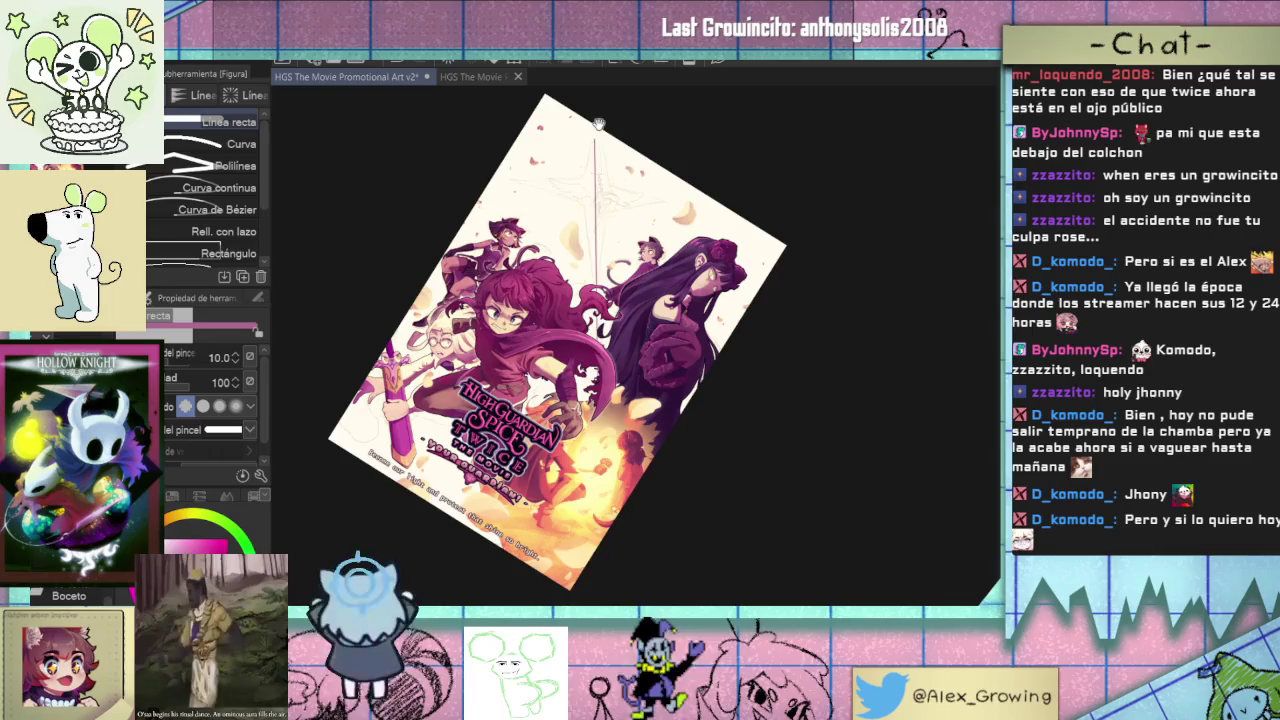
{"action": "scroll", "coordinate": [680, 340], "scroll_direction": "up", "scroll_amount": 1}
{"action": "scroll", "coordinate": [700, 380], "scroll_direction": "down", "scroll_amount": 1}
{"action": "scroll", "coordinate": [710, 395], "scroll_direction": "down", "scroll_amount": 1}
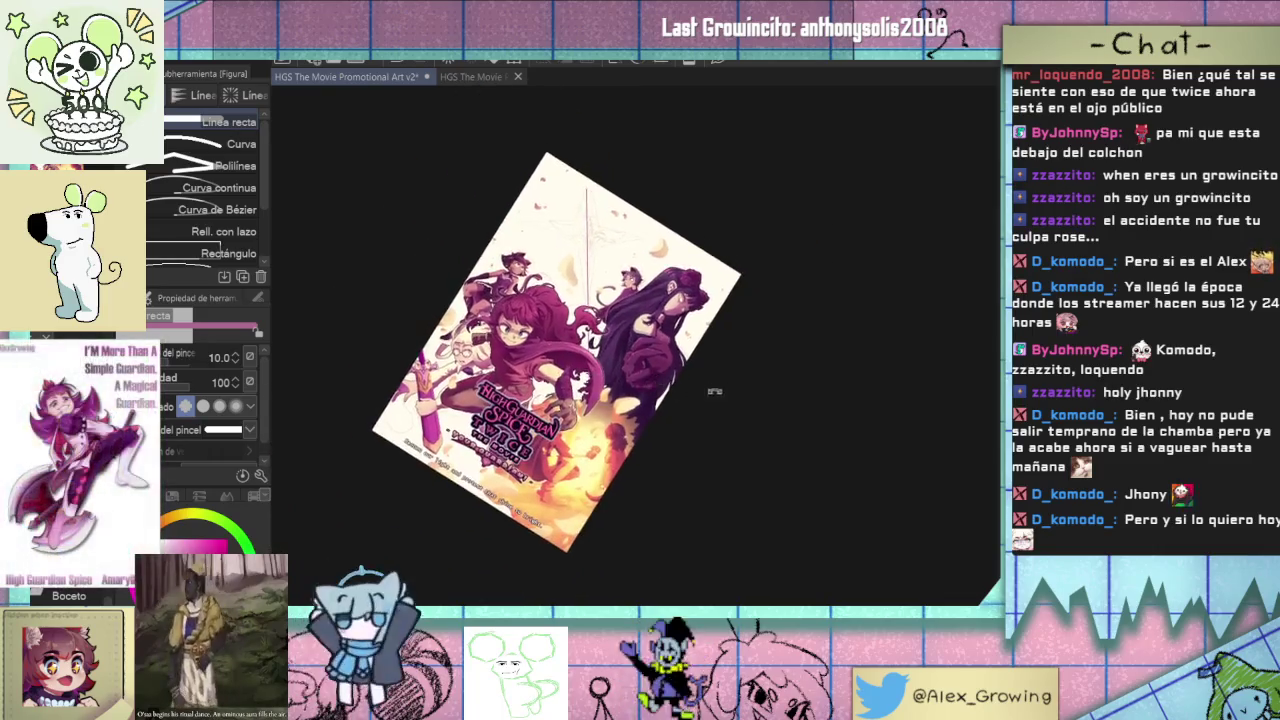
{"action": "left_click_drag", "start_coordinate": [710, 395], "coordinate": [706, 325]}
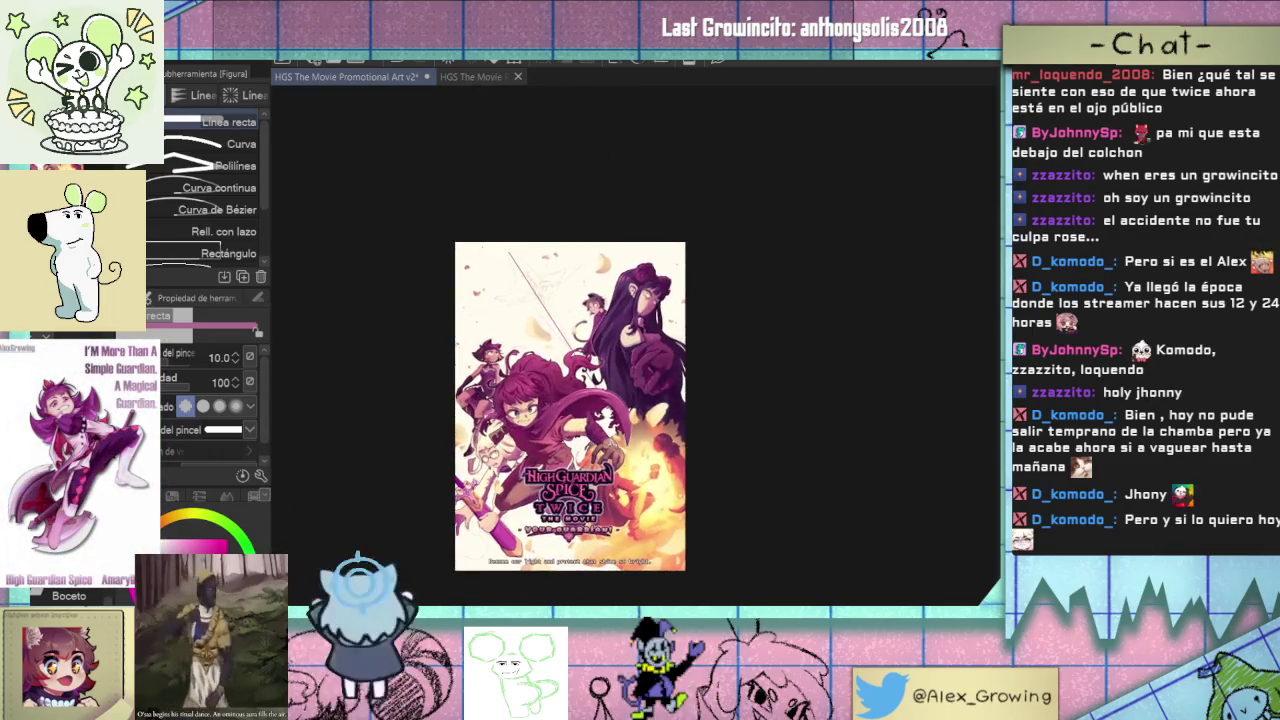
- Reset the view to fit the poster and draw a straight guide line across the star
{"action": "key", "text": "ctrl+0"}
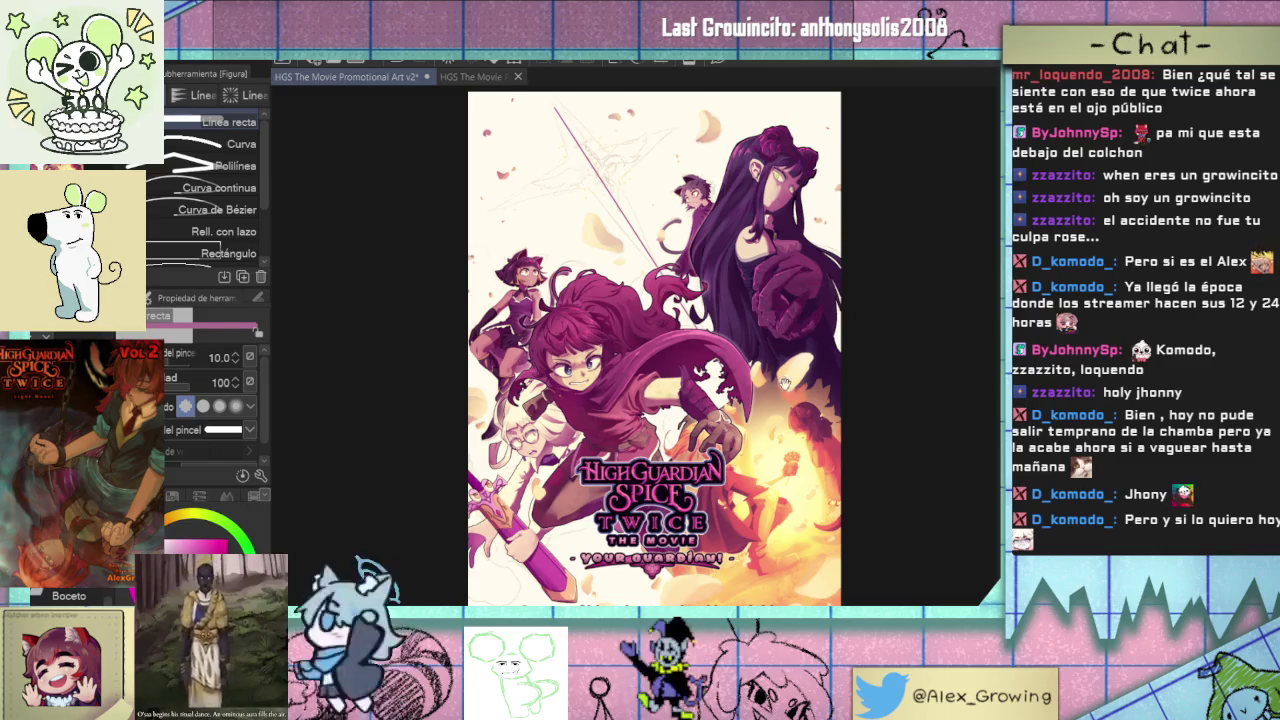
{"action": "scroll", "coordinate": [786, 381], "scroll_direction": "down", "scroll_amount": 2}
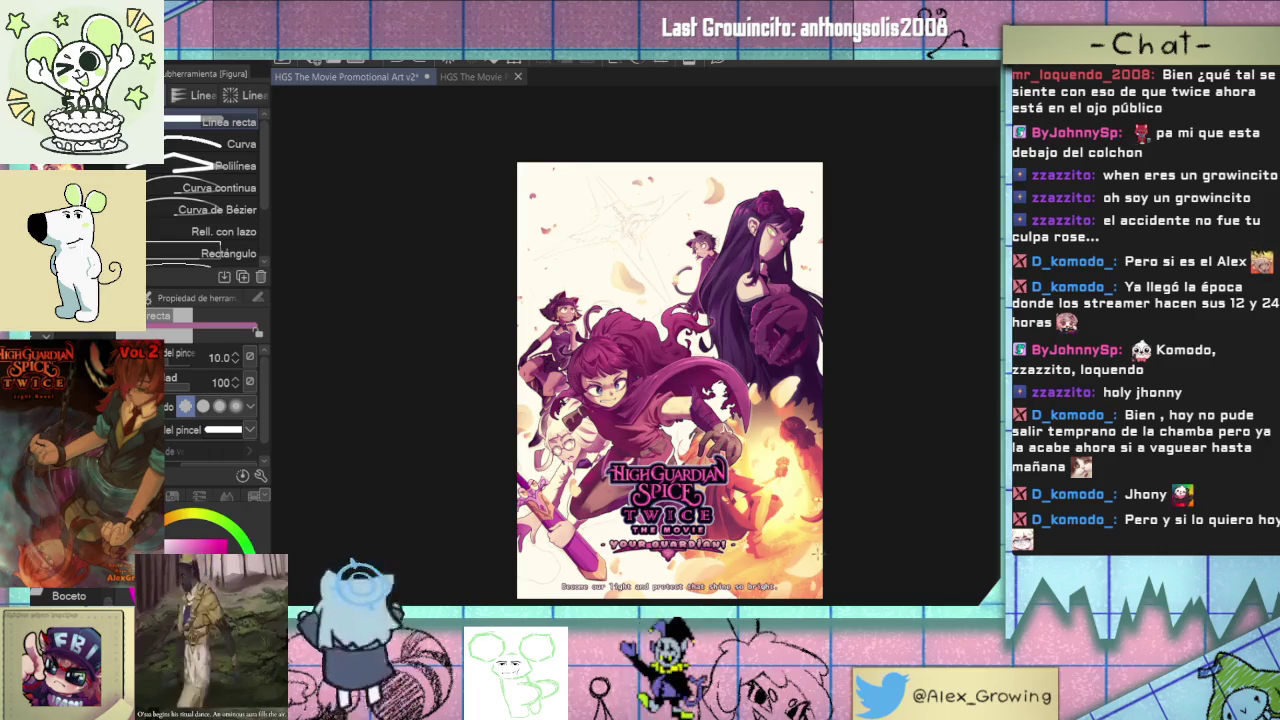
{"action": "left_click_drag", "start_coordinate": [591, 190], "coordinate": [586, 162]}
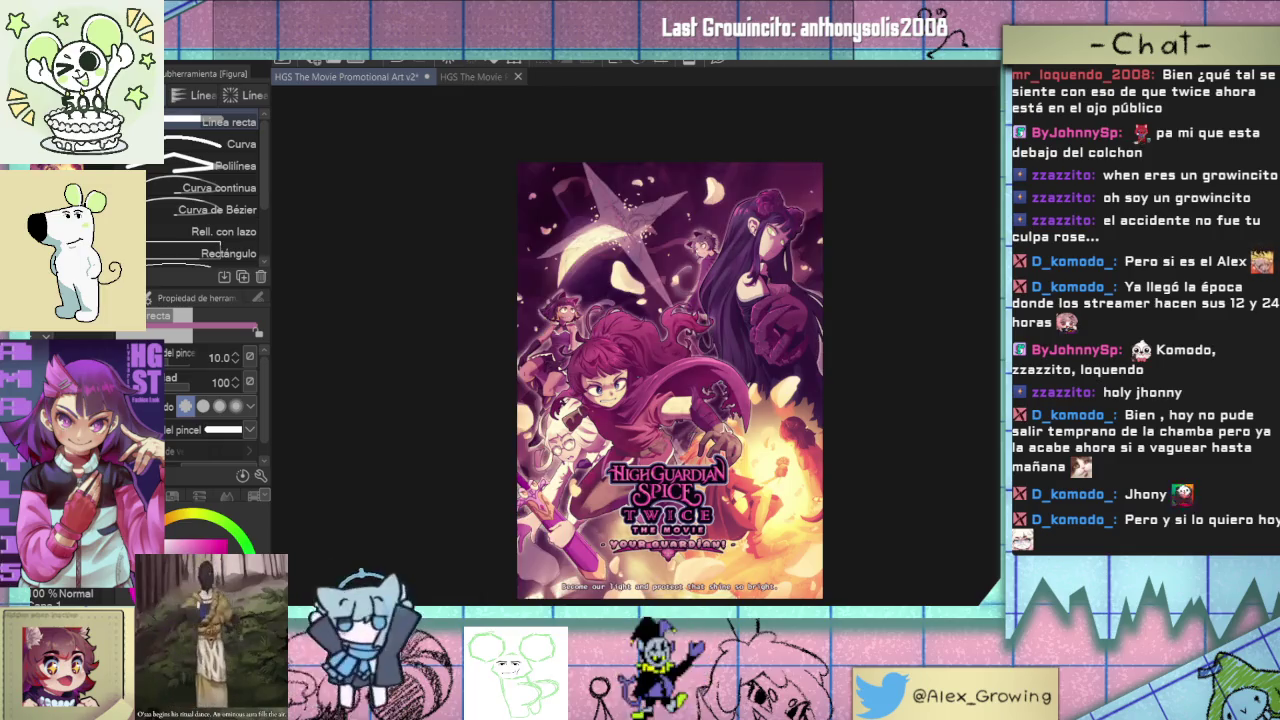
{"action": "scroll", "coordinate": [643, 240], "scroll_direction": "up", "scroll_amount": 5}
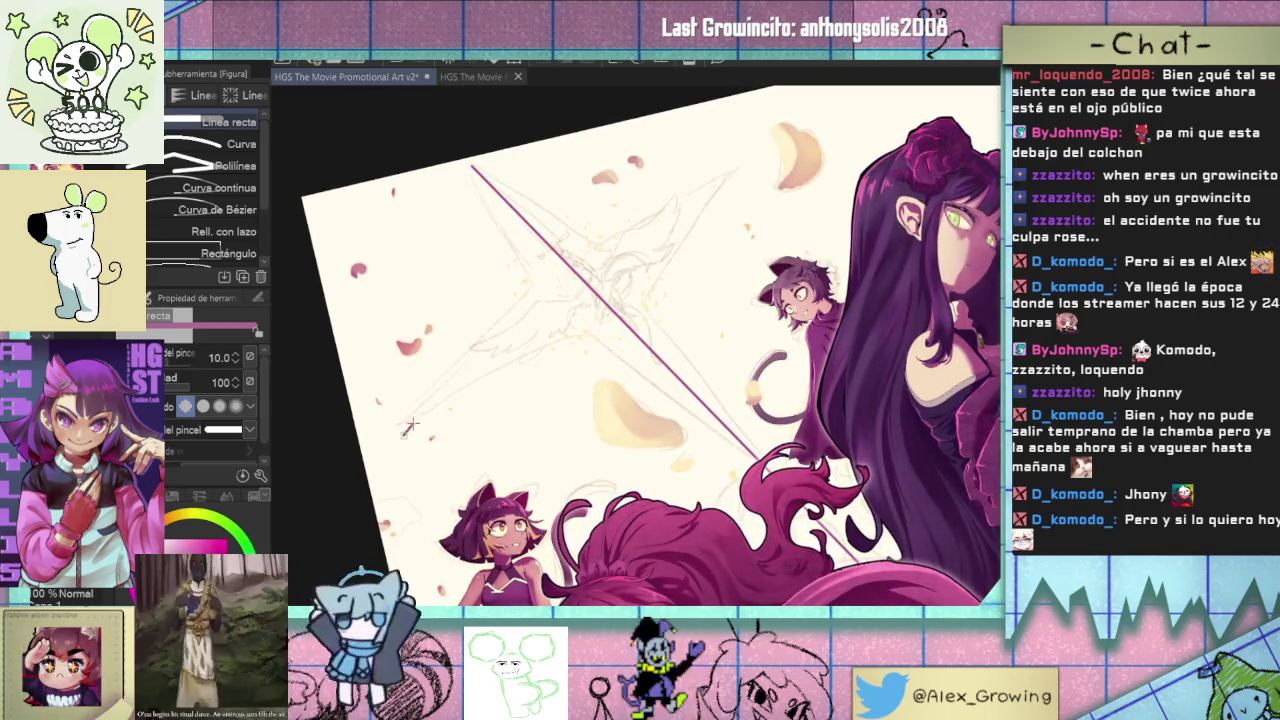
- Draw a second straight line crossing the first to form an X
{"action": "left_click_drag", "start_coordinate": [405, 433], "coordinate": [735, 171]}
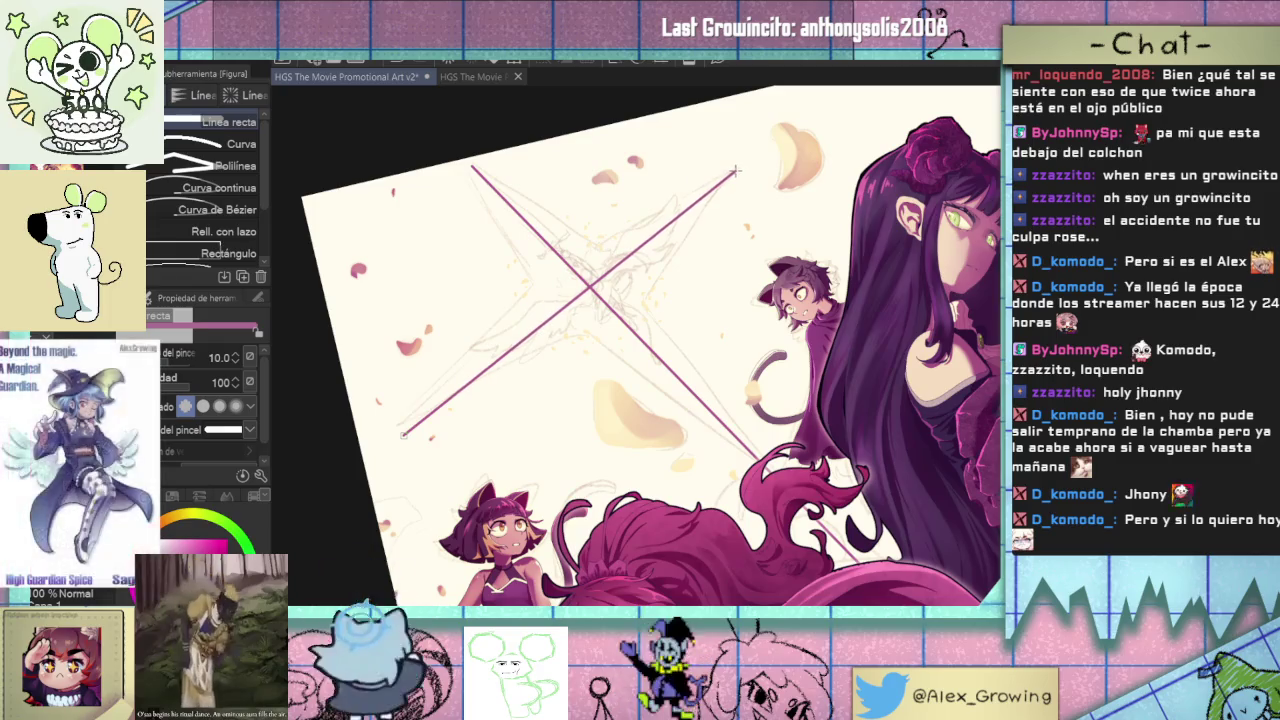
{"action": "scroll", "coordinate": [738, 168], "scroll_direction": "down", "scroll_amount": 3}
{"action": "key", "text": "^"}
{"action": "key", "text": "^"}
{"action": "key", "text": "^"}
{"action": "key", "text": "minus"}
{"action": "key", "text": "minus"}
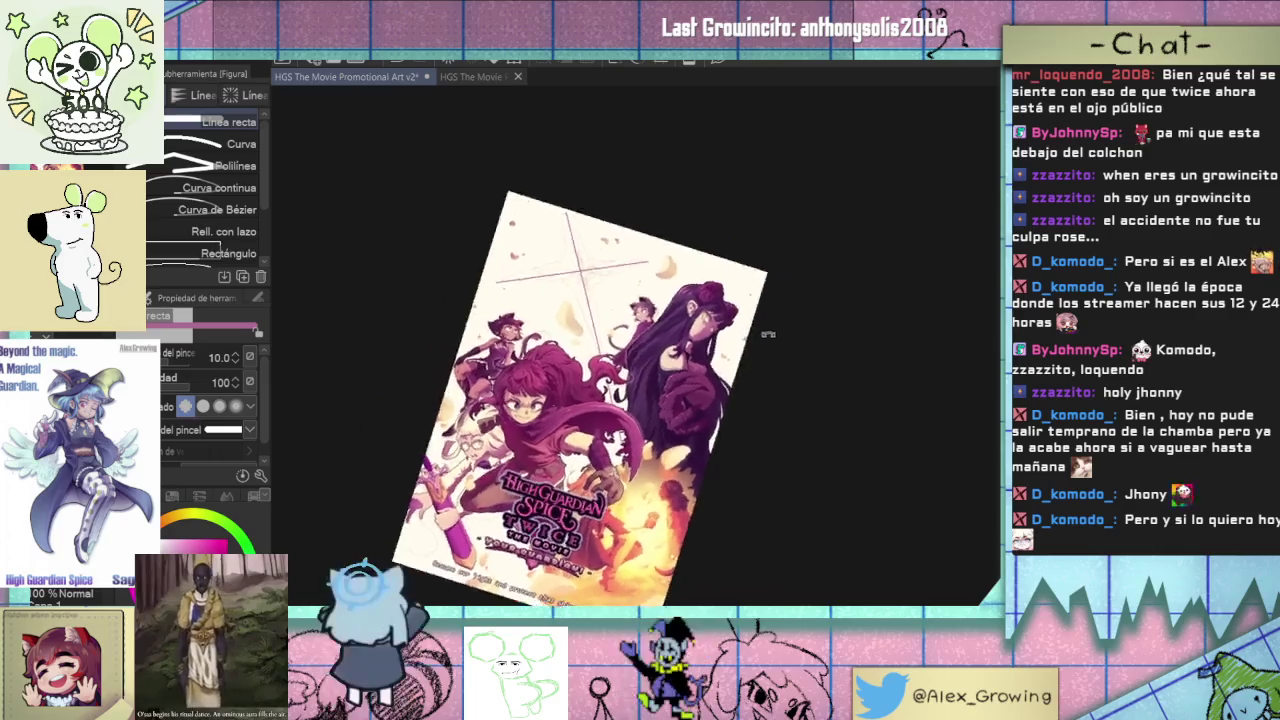
{"action": "key", "text": "minus"}
{"action": "scroll", "coordinate": [574, 288], "scroll_direction": "up", "scroll_amount": 3}
{"action": "left_click_drag", "start_coordinate": [574, 288], "coordinate": [591, 287]}
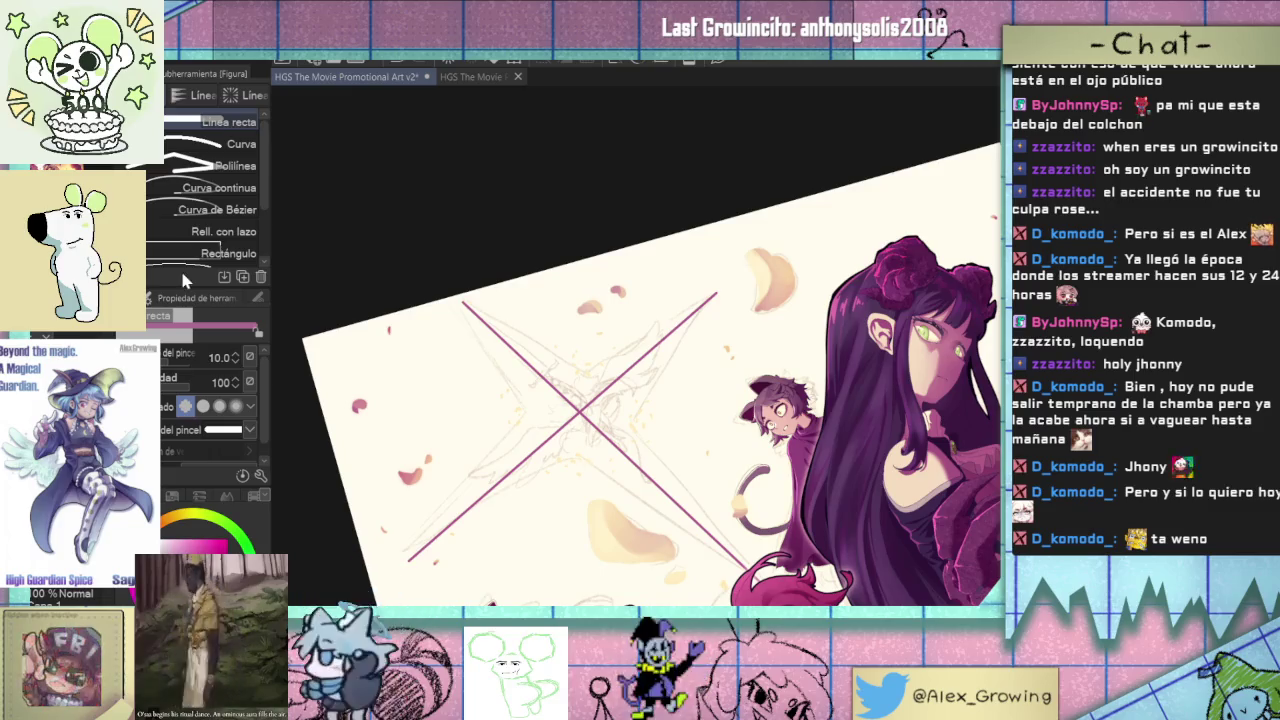
{"action": "left_click", "coordinate": [230, 143]}
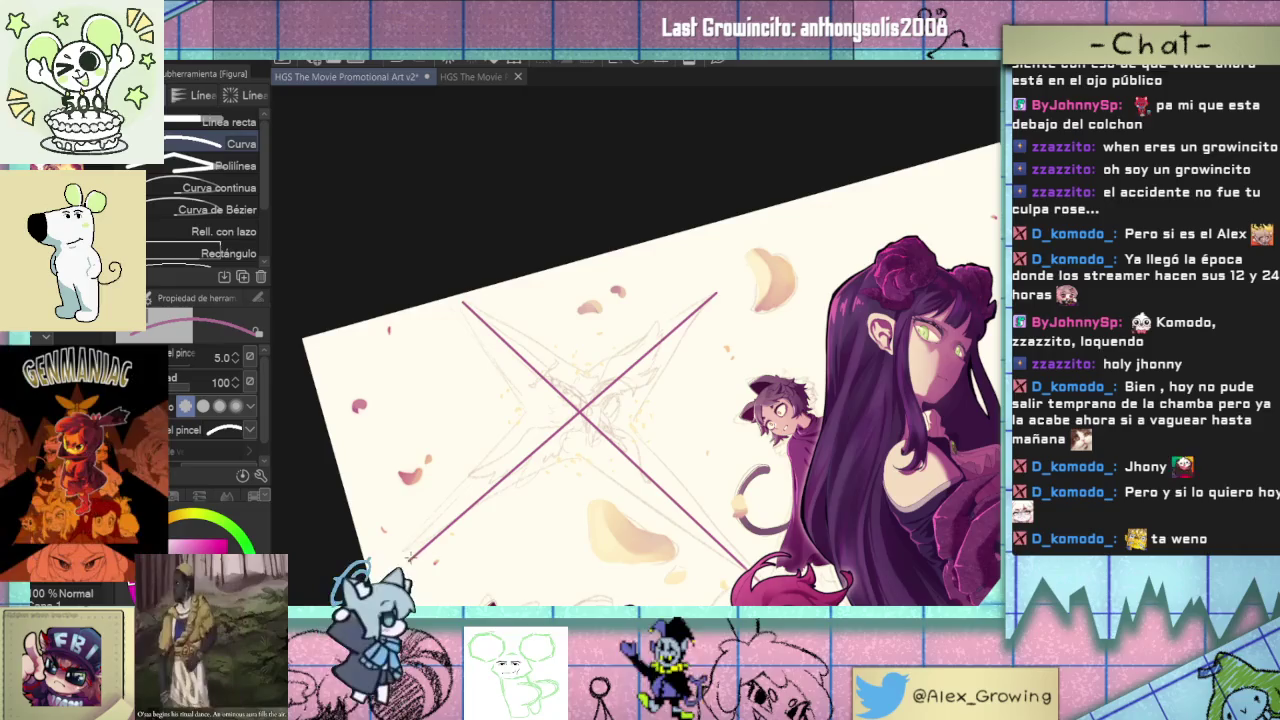
- Draw inward curves linking the X's left tips, top tips and right side
{"action": "mouse_move", "coordinate": [411, 553]}
{"action": "left_mouse_down"}
{"action": "mouse_move", "coordinate": [509, 371]}
{"action": "mouse_move", "coordinate": [463, 302]}
{"action": "left_mouse_up"}
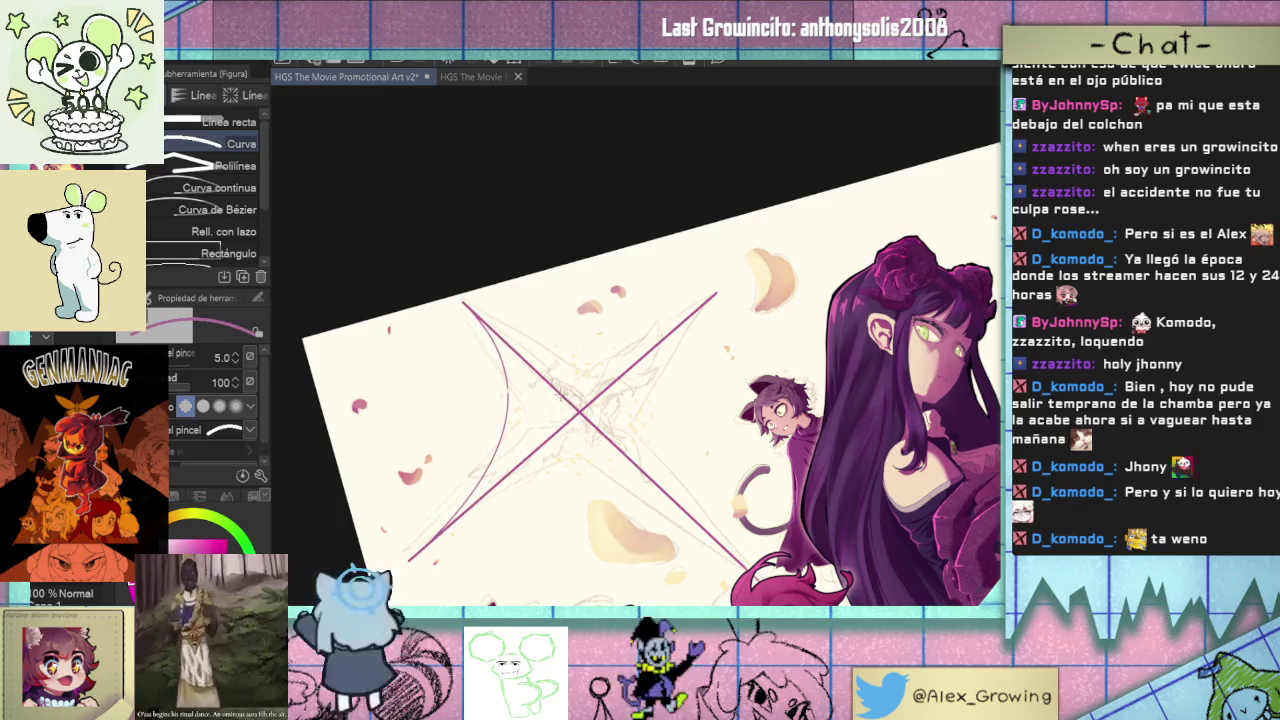
{"action": "scroll", "coordinate": [537, 389], "scroll_direction": "up", "scroll_amount": 3}
{"action": "scroll", "coordinate": [621, 389], "scroll_direction": "down", "scroll_amount": 2}
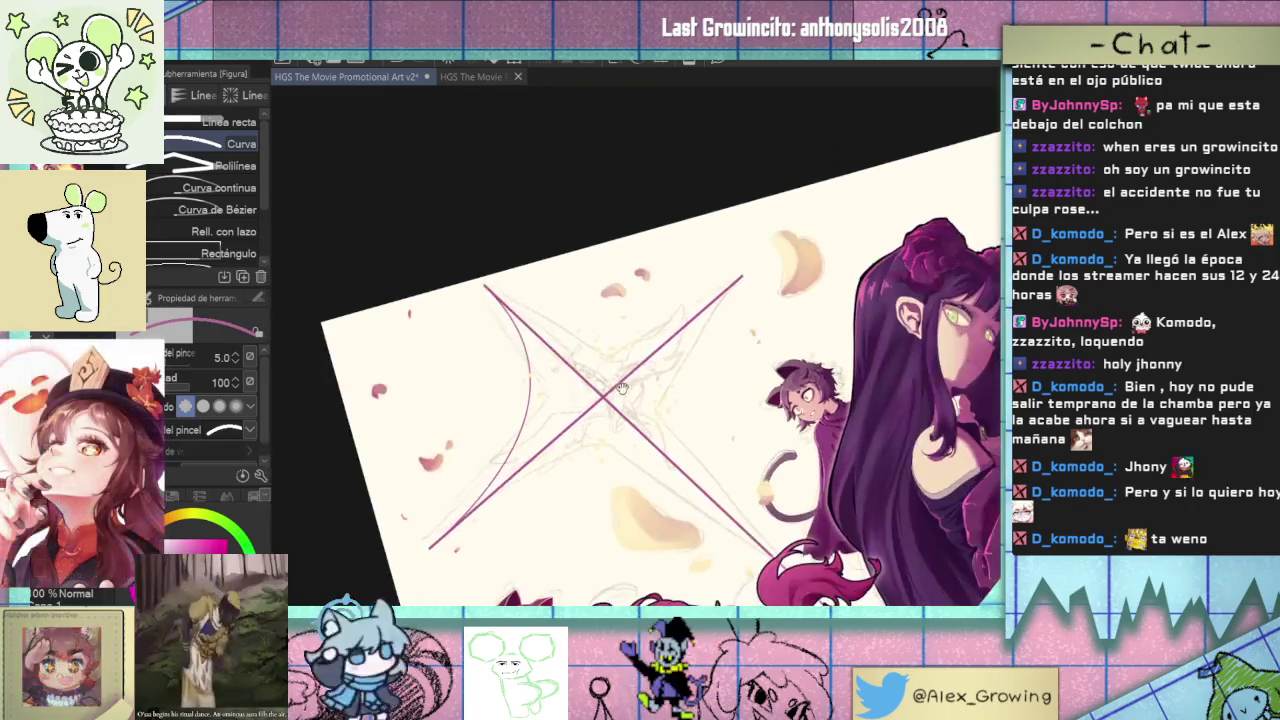
{"action": "scroll", "coordinate": [484, 289], "scroll_direction": "up", "scroll_amount": 2}
{"action": "left_click_drag", "start_coordinate": [484, 289], "coordinate": [868, 271]}
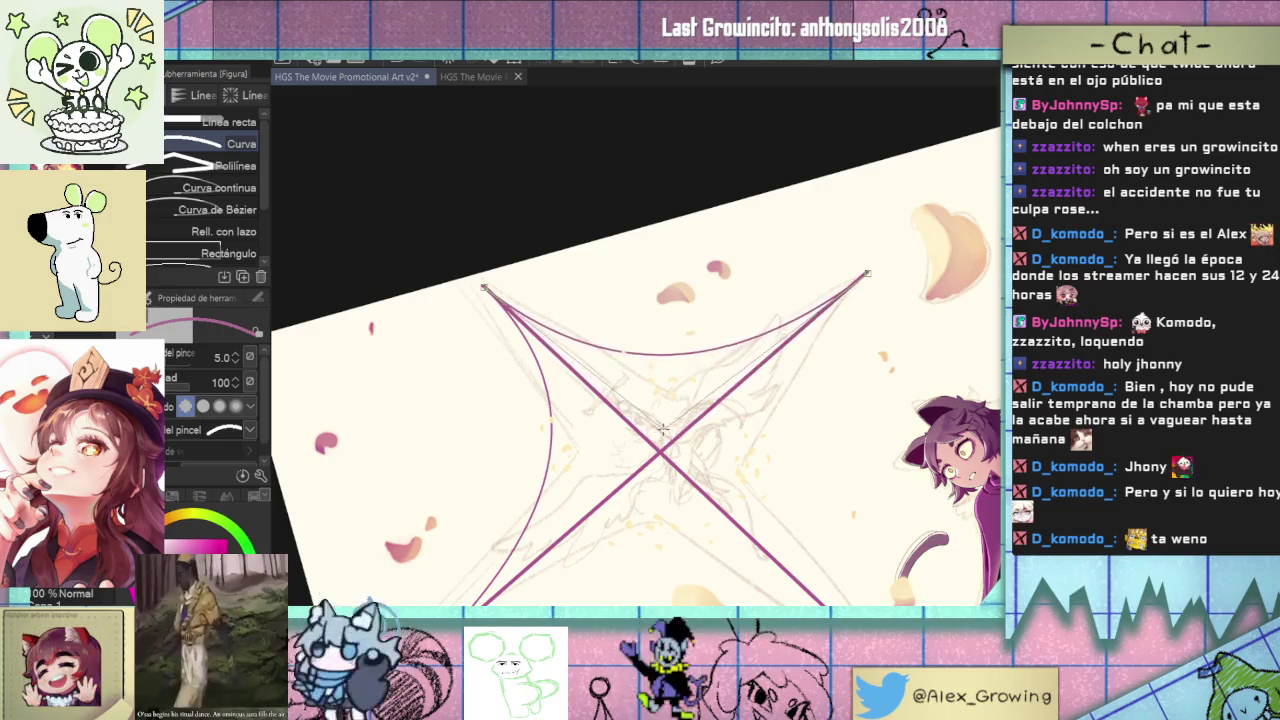
{"action": "left_click", "coordinate": [660, 433]}
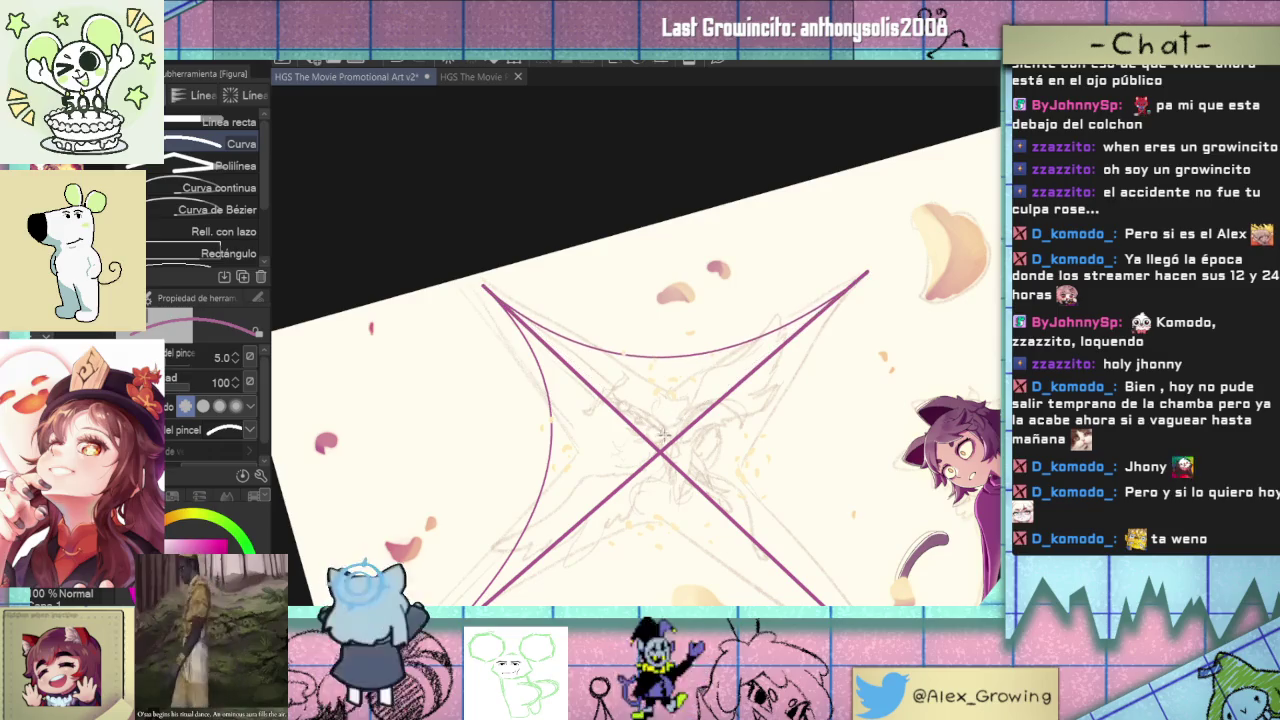
{"action": "scroll", "coordinate": [660, 433], "scroll_direction": "down", "scroll_amount": 2}
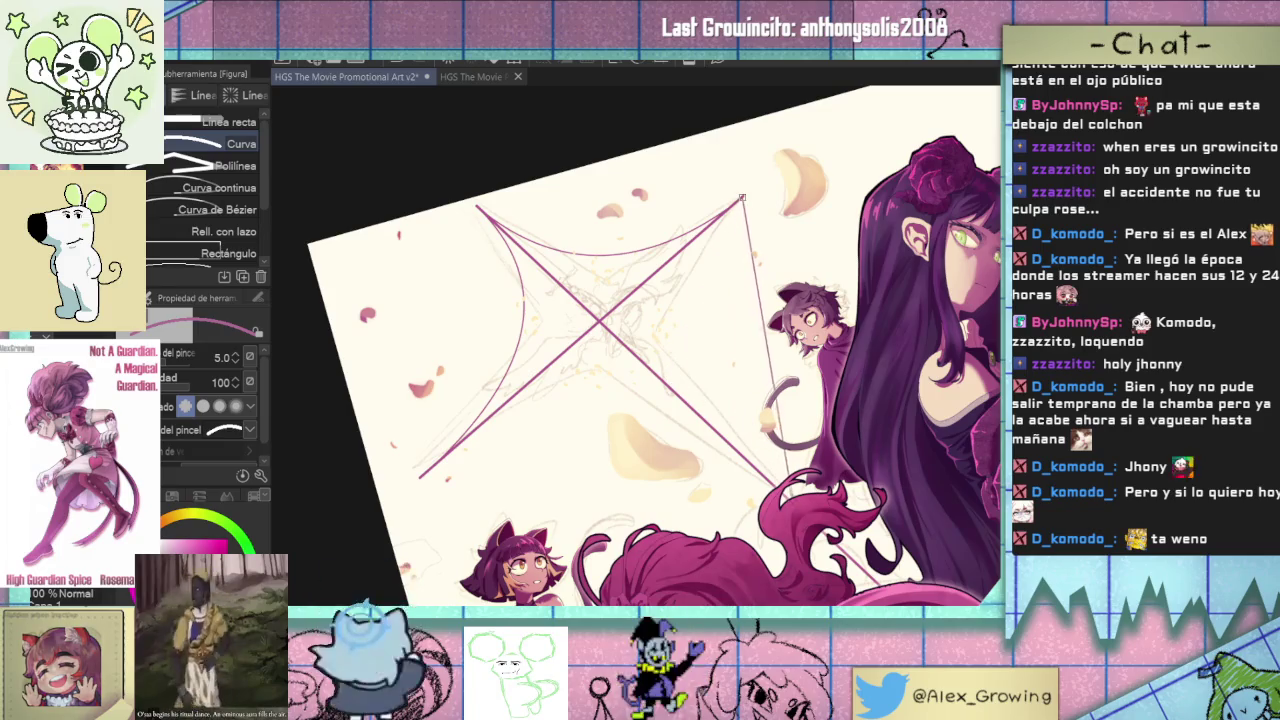
{"action": "left_click", "coordinate": [882, 586]}
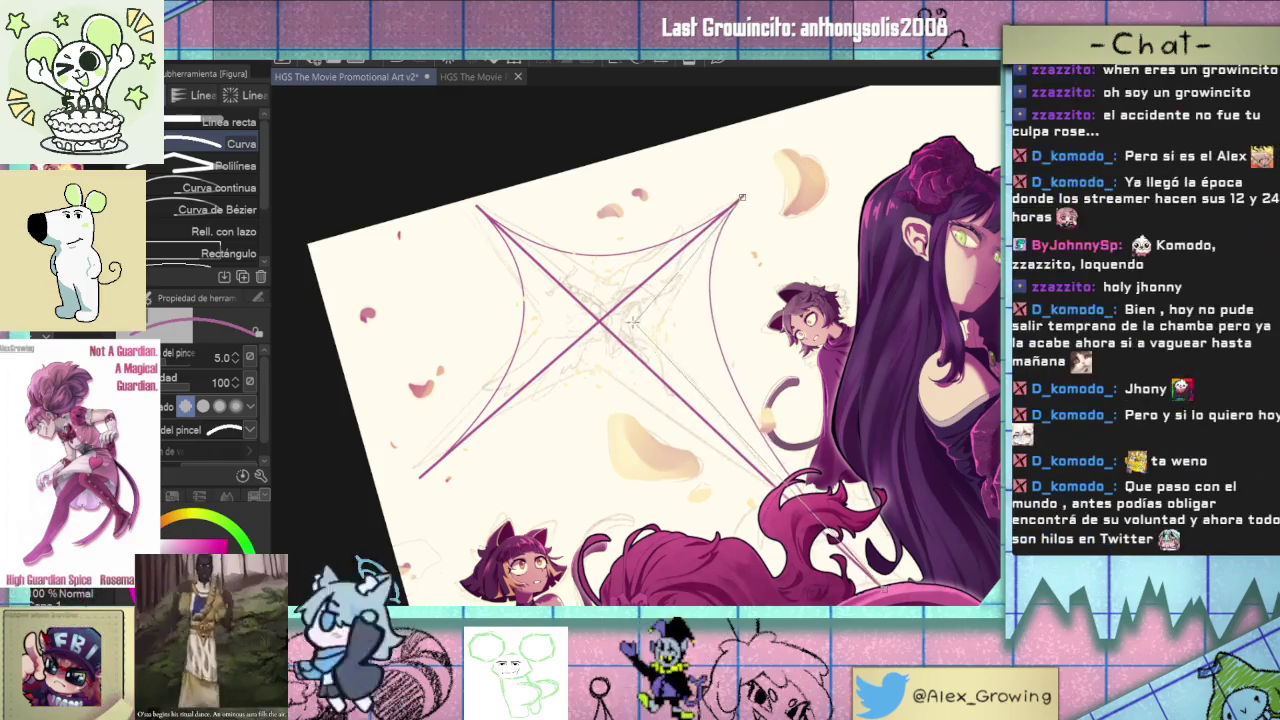
{"action": "left_click", "coordinate": [592, 336]}
- Curve the remaining two star sides inward, then zoom out to see the whole outline
{"action": "mouse_move", "coordinate": [592, 336]}
{"action": "left_mouse_down"}
{"action": "mouse_move", "coordinate": [760, 390]}
{"action": "mouse_move", "coordinate": [757, 220]}
{"action": "left_mouse_up"}
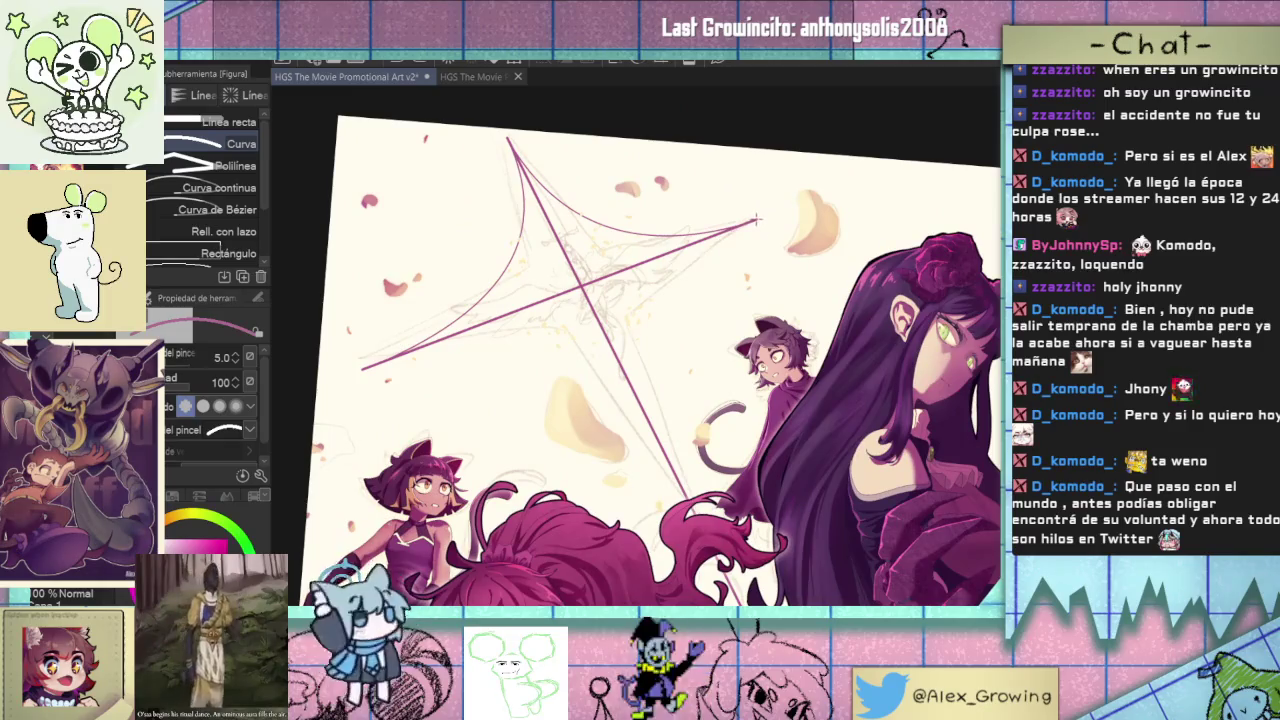
{"action": "left_click_drag", "start_coordinate": [672, 288], "coordinate": [660, 445]}
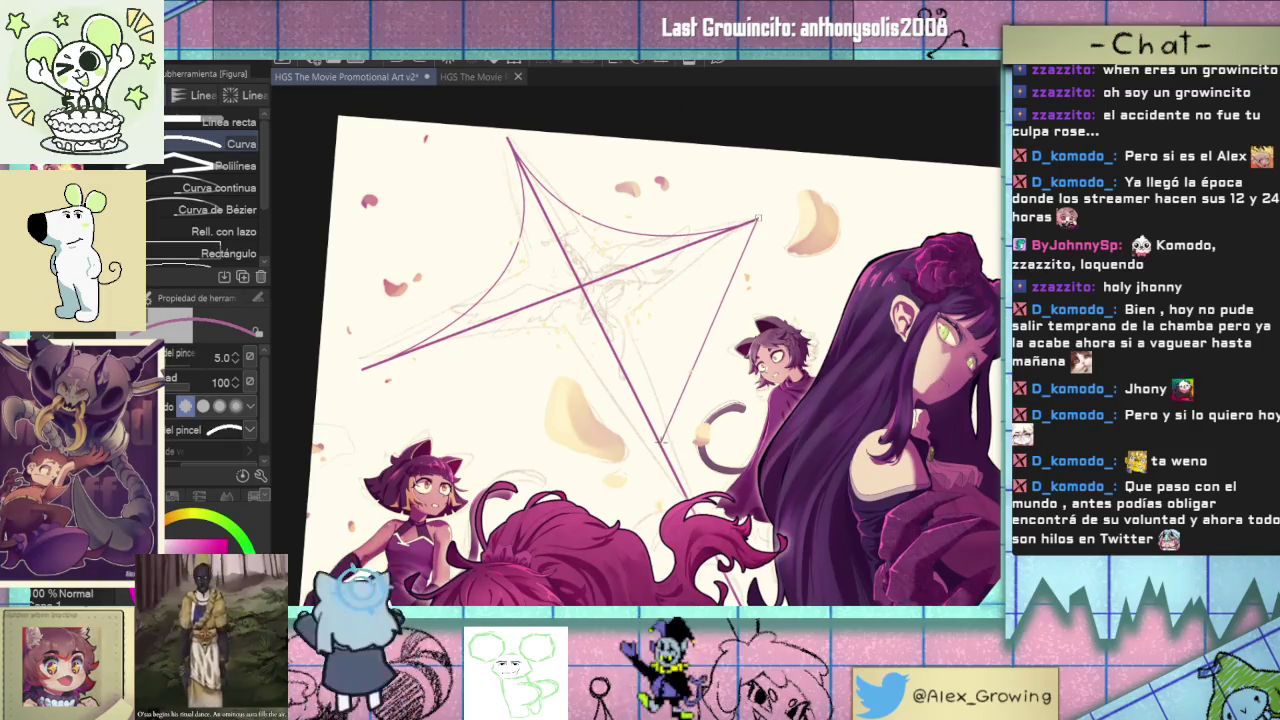
{"action": "left_click", "coordinate": [577, 302]}
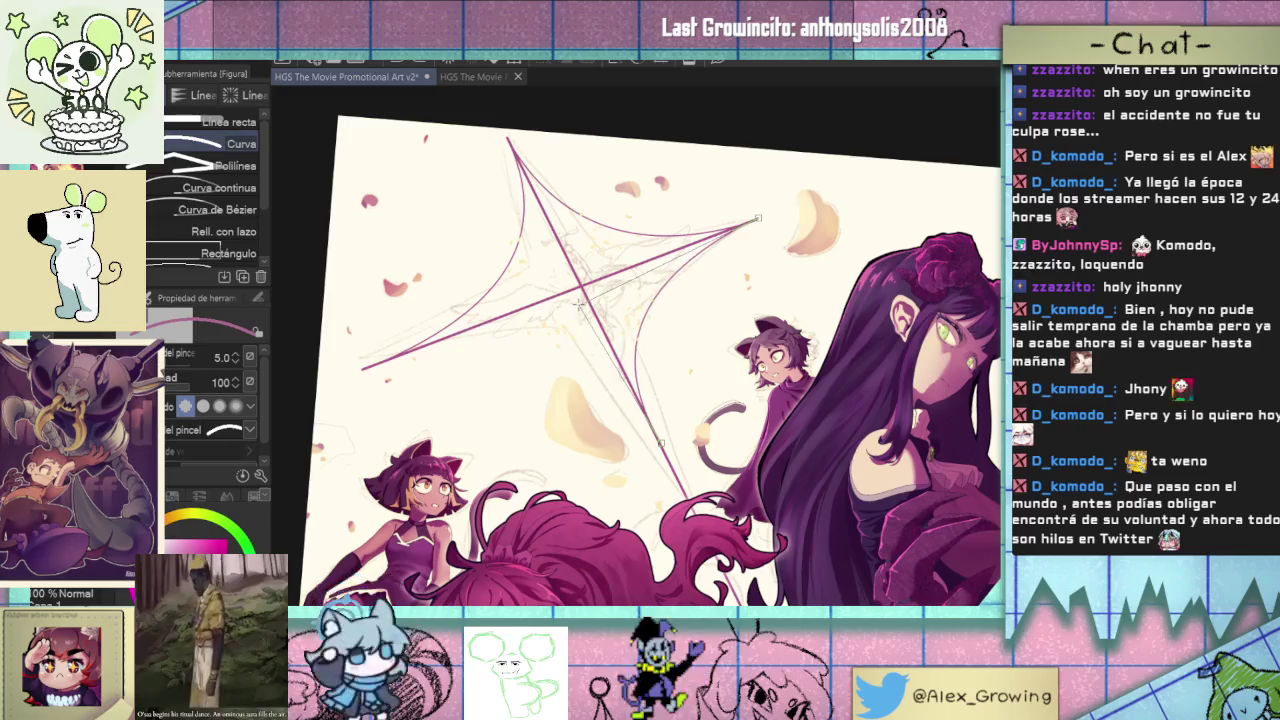
{"action": "left_click_drag", "start_coordinate": [623, 311], "coordinate": [676, 285]}
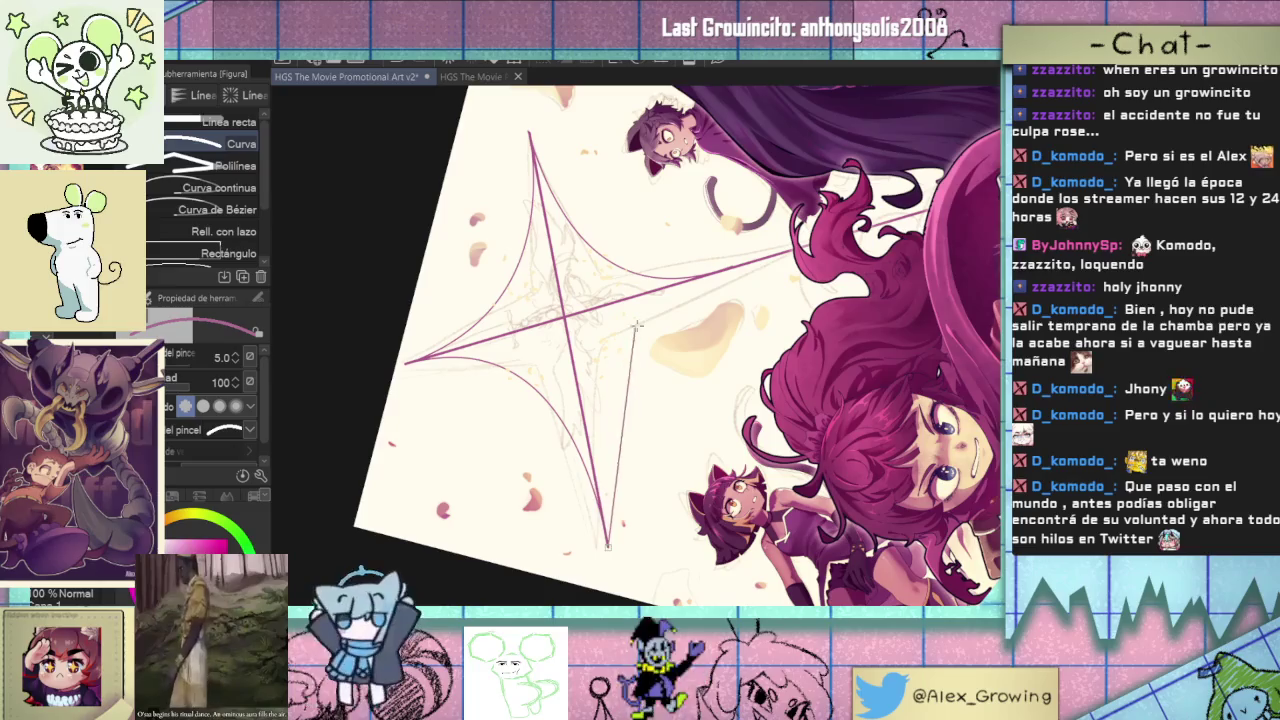
{"action": "left_click_drag", "start_coordinate": [630, 330], "coordinate": [735, 268]}
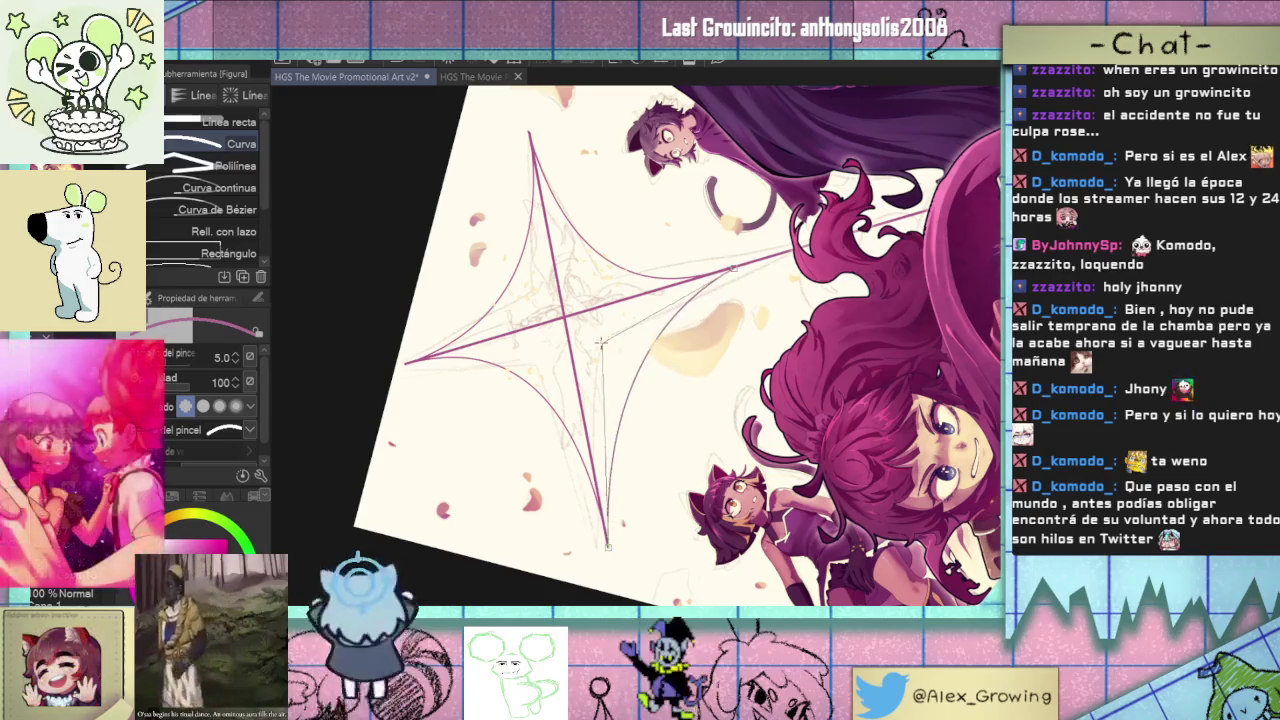
{"action": "left_click", "coordinate": [561, 335]}
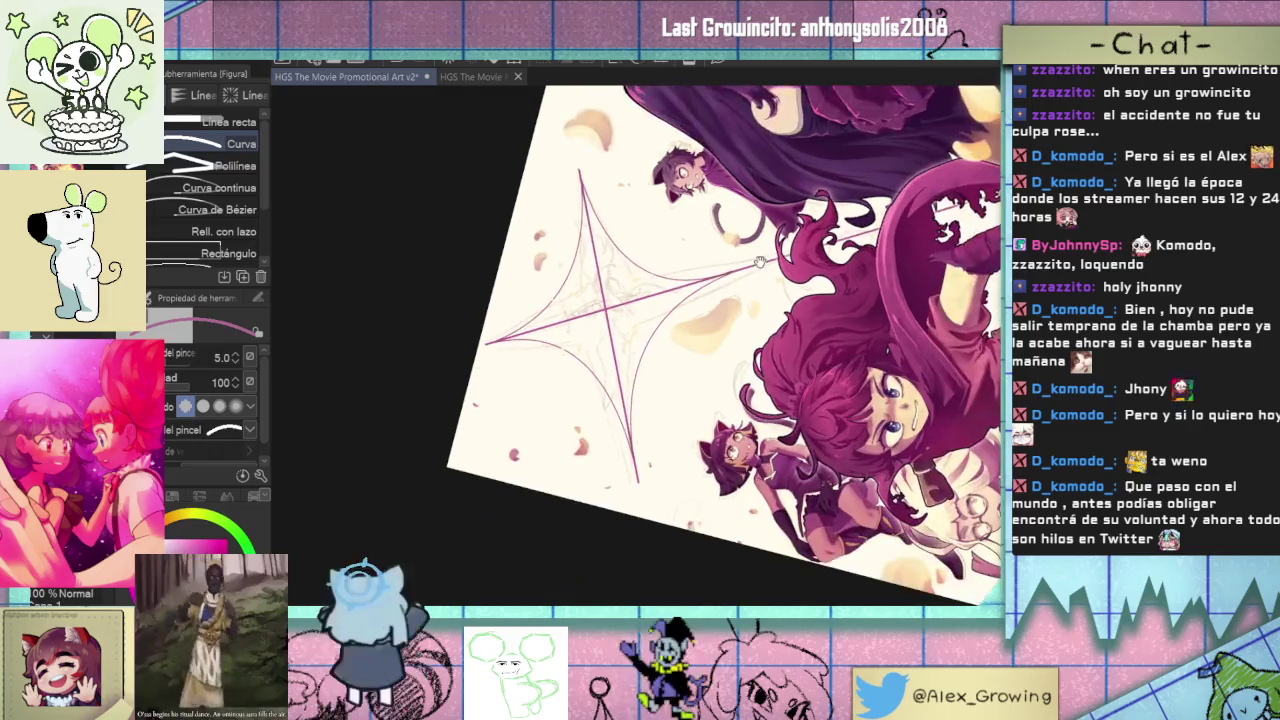
{"action": "left_click_drag", "start_coordinate": [744, 275], "coordinate": [685, 307]}
{"action": "mouse_move", "coordinate": [650, 507]}
{"action": "left_mouse_down"}
{"action": "mouse_move", "coordinate": [691, 404]}
{"action": "mouse_move", "coordinate": [661, 500]}
{"action": "mouse_move", "coordinate": [850, 212]}
{"action": "left_mouse_up"}
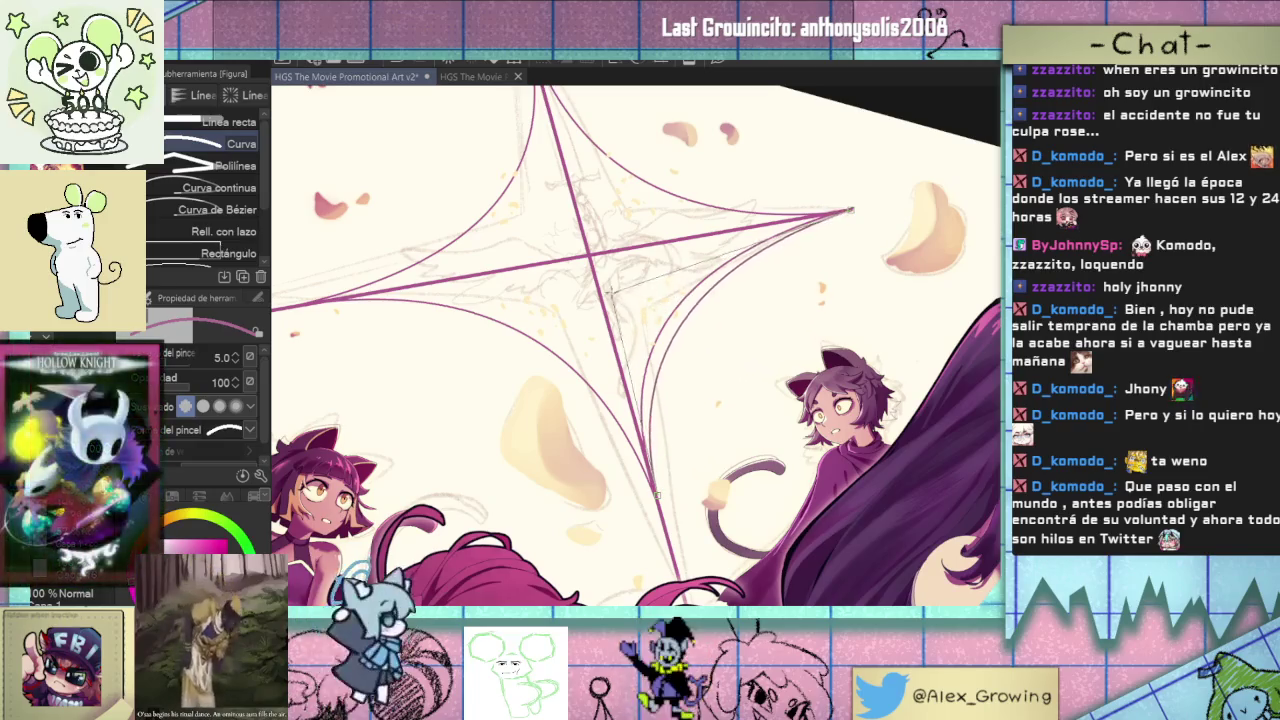
{"action": "left_click", "coordinate": [618, 268]}
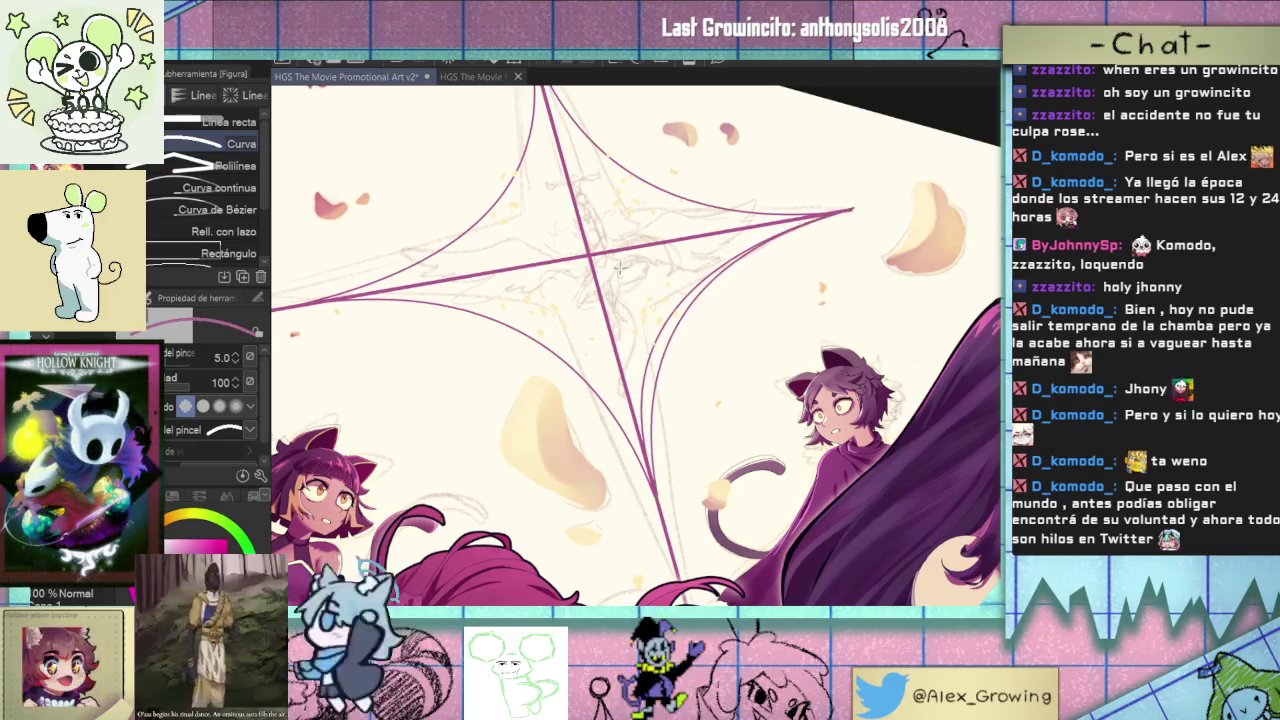
{"action": "left_click_drag", "start_coordinate": [618, 268], "coordinate": [630, 392]}
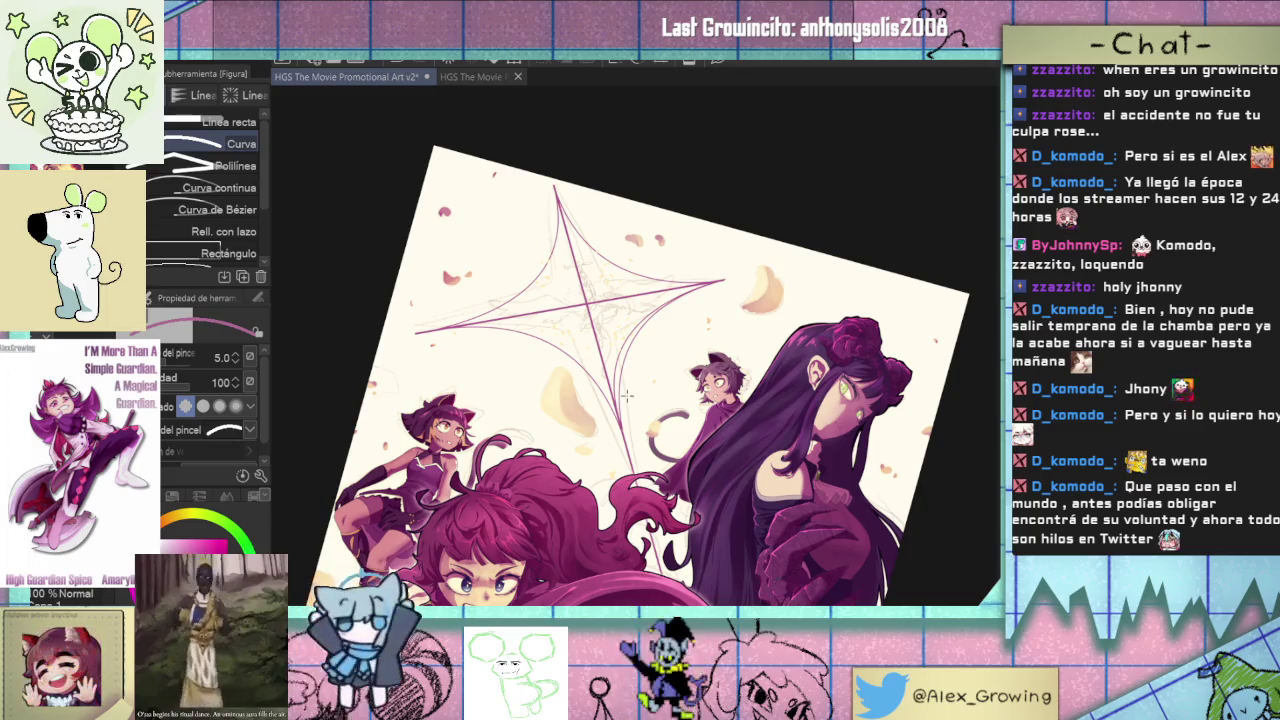
{"action": "left_click_drag", "start_coordinate": [641, 326], "coordinate": [649, 316]}
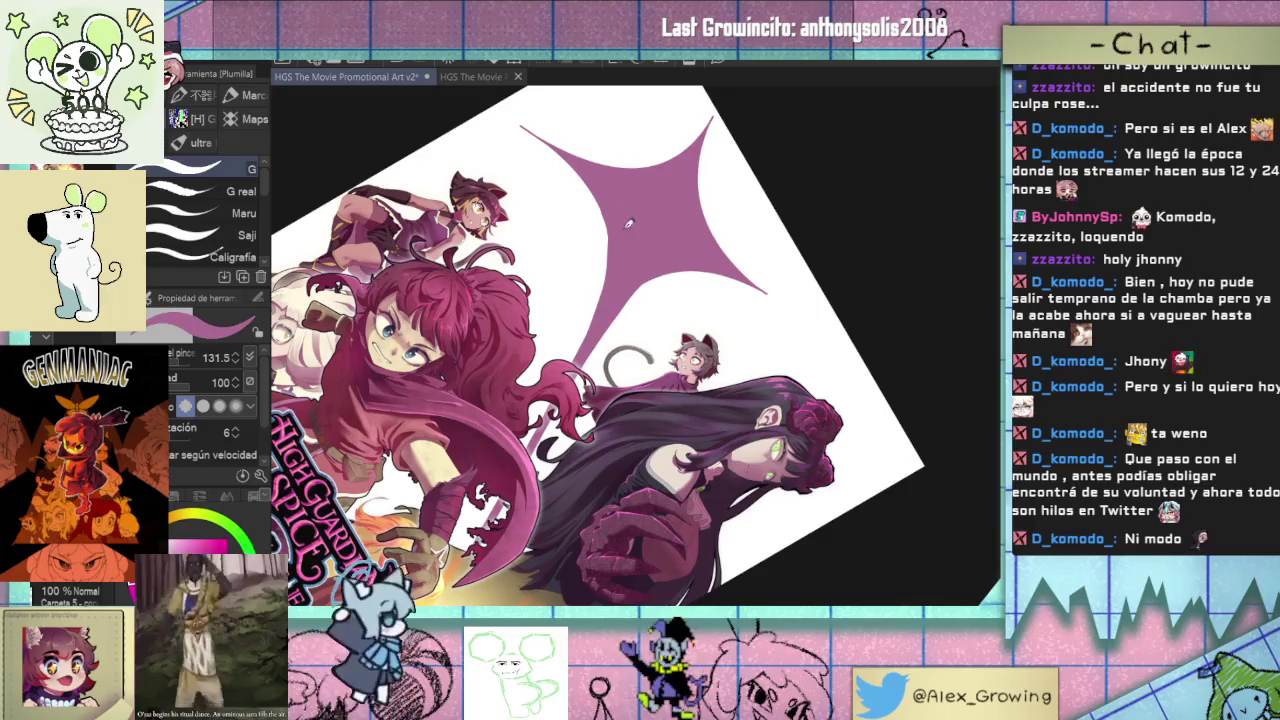
- Rotate and zoom the canvas to inspect the solid mauve star, ending upright
{"action": "left_click_drag", "start_coordinate": [624, 216], "coordinate": [600, 400]}
{"action": "scroll", "coordinate": [575, 553], "scroll_direction": "up", "scroll_amount": 5}
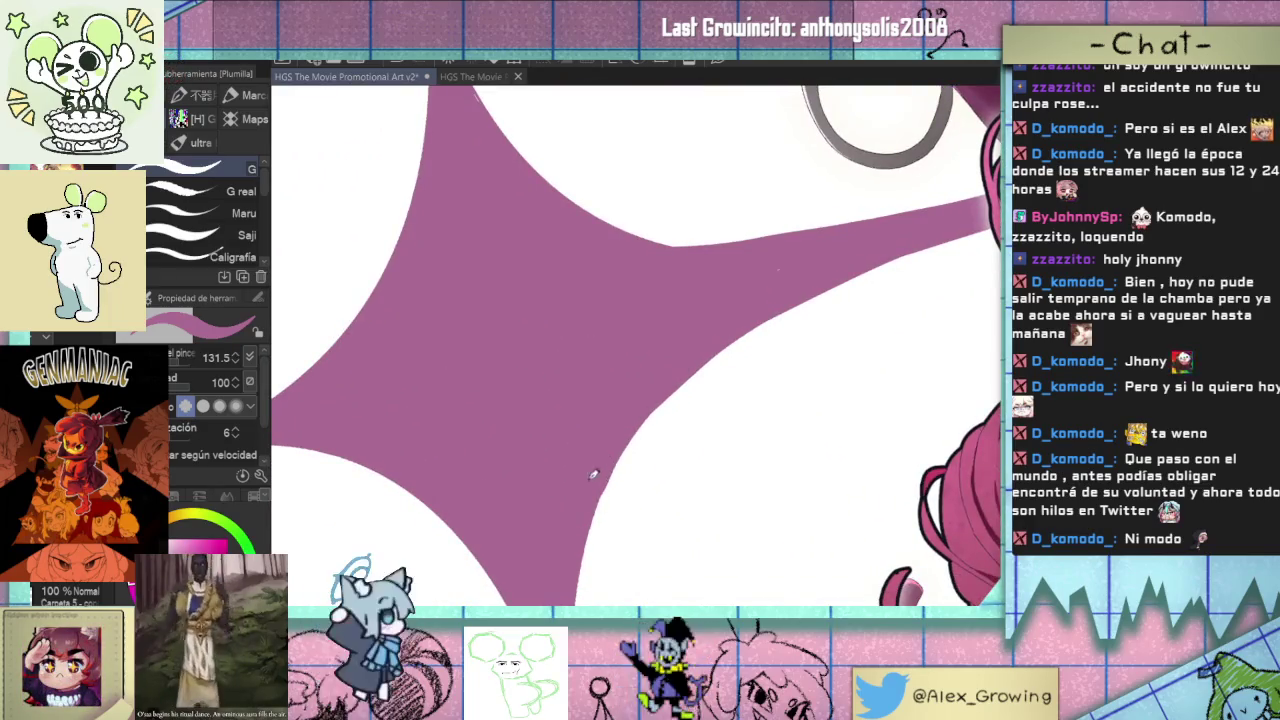
{"action": "scroll", "coordinate": [597, 467], "scroll_direction": "down", "scroll_amount": 5}
{"action": "left_click_drag", "start_coordinate": [597, 467], "coordinate": [691, 381]}
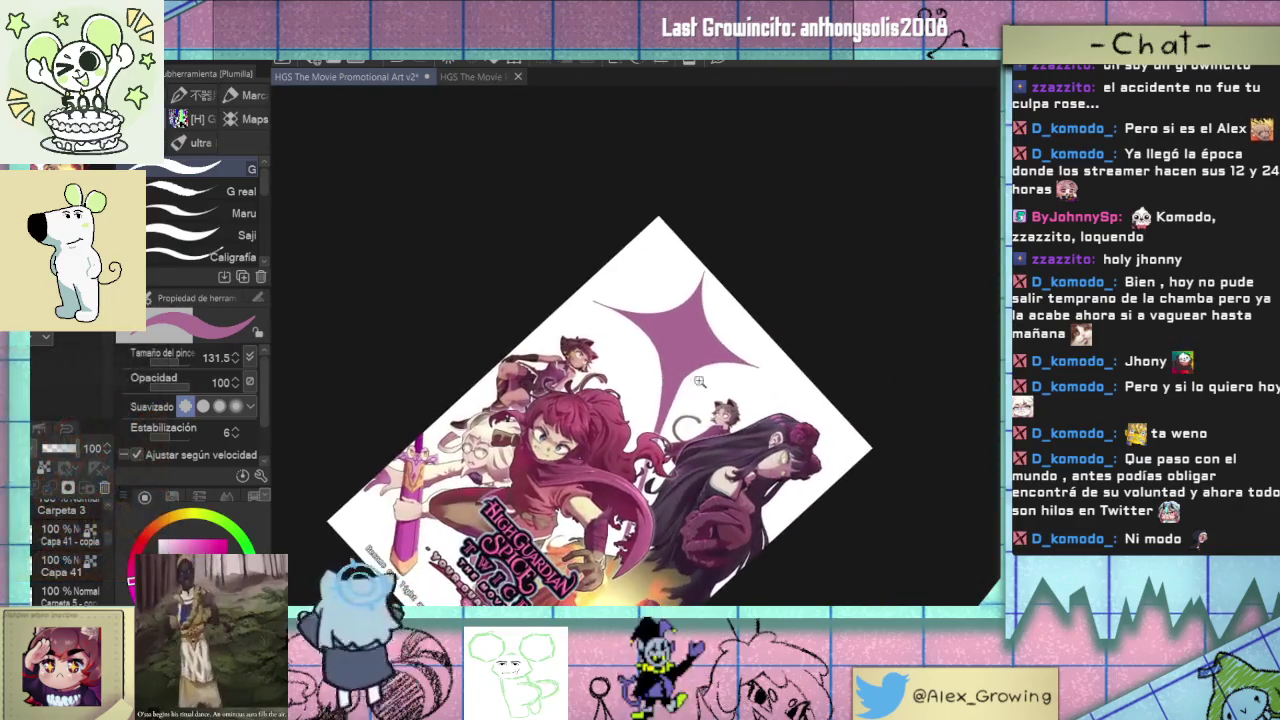
{"action": "scroll", "coordinate": [691, 381], "scroll_direction": "up", "scroll_amount": 5}
{"action": "mouse_move", "coordinate": [768, 383]}
{"action": "left_mouse_down"}
{"action": "mouse_move", "coordinate": [613, 493]}
{"action": "mouse_move", "coordinate": [580, 378]}
{"action": "left_mouse_up"}
{"action": "scroll", "coordinate": [613, 493], "scroll_direction": "down", "scroll_amount": 3}
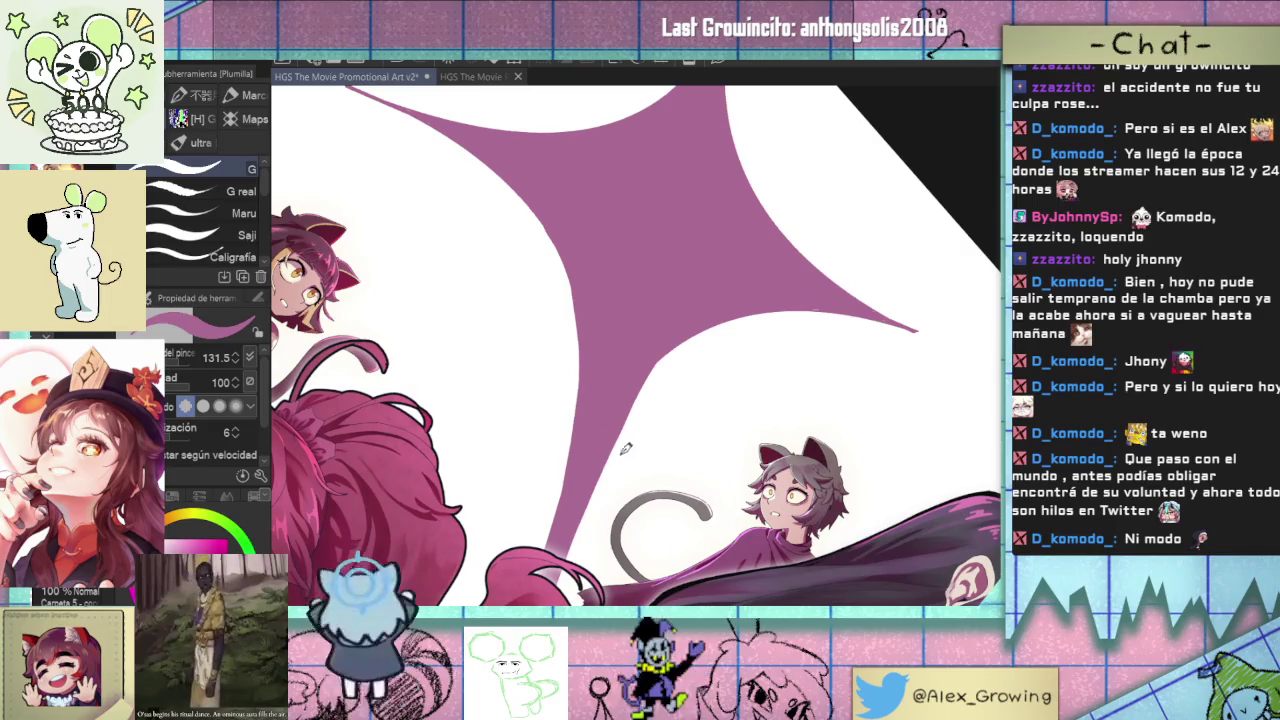
{"action": "left_click_drag", "start_coordinate": [620, 451], "coordinate": [643, 435]}
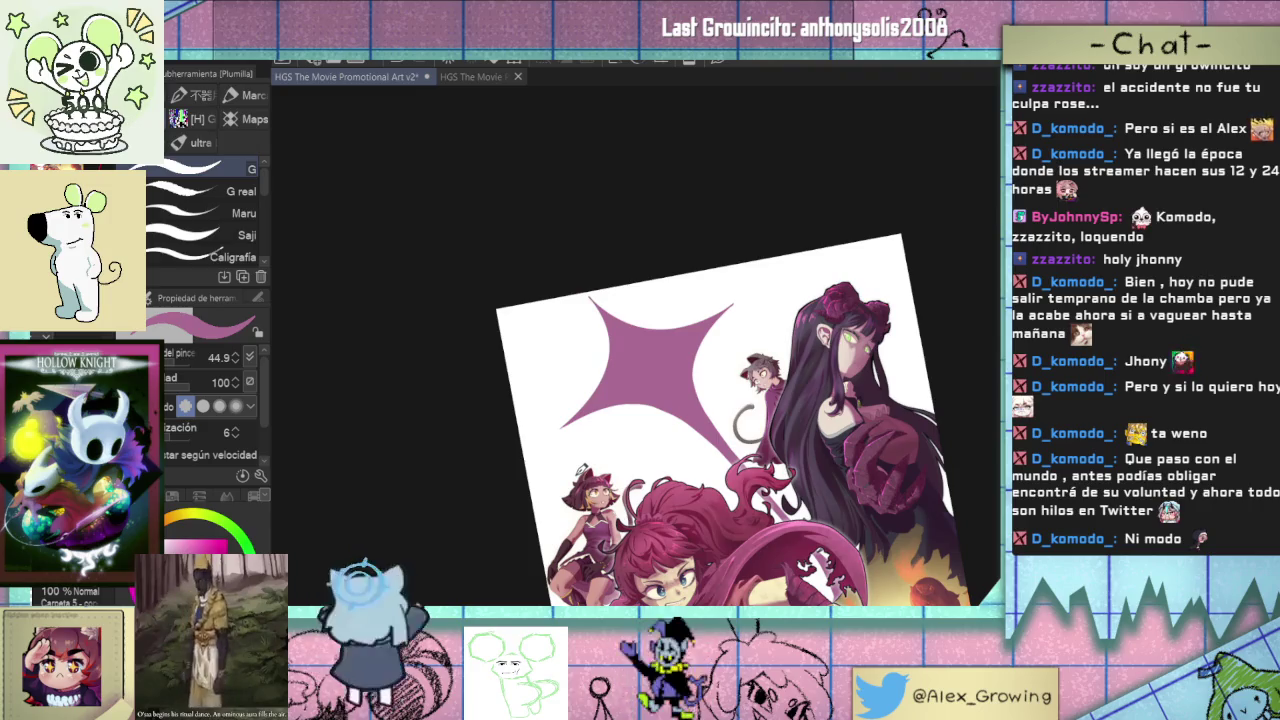
{"action": "scroll", "coordinate": [712, 293], "scroll_direction": "up", "scroll_amount": 3}
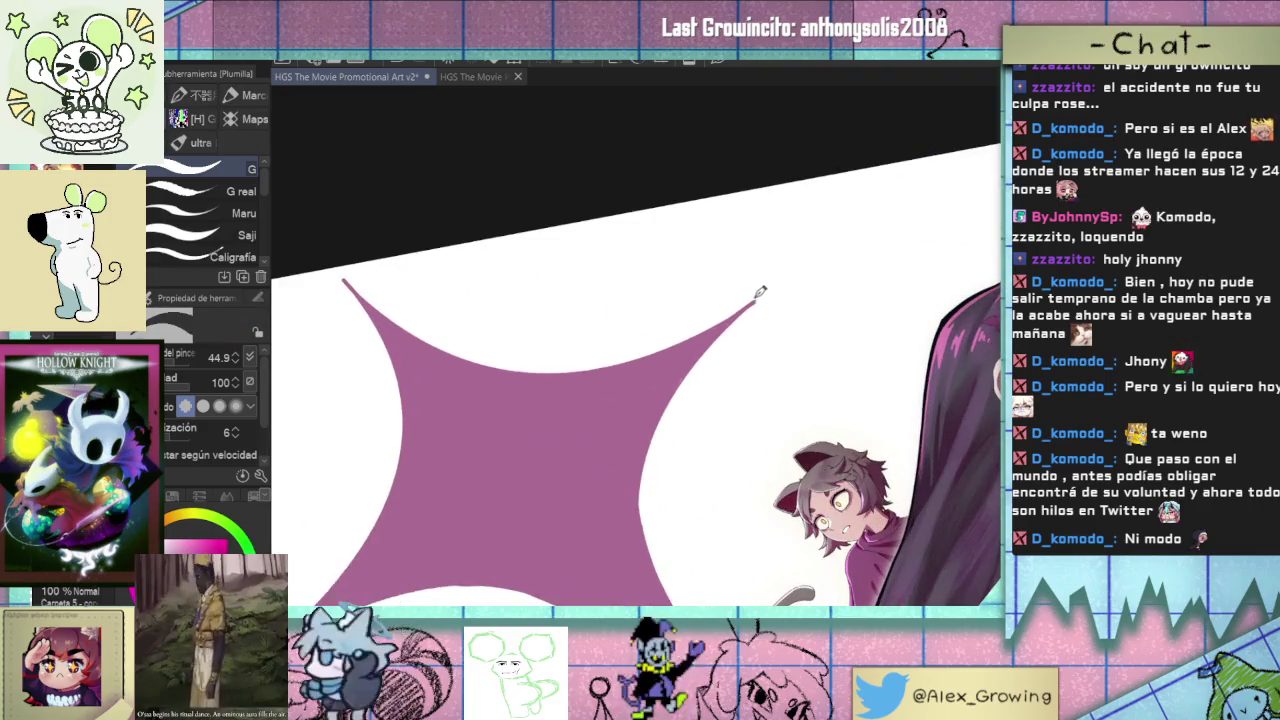
- Sample the star's mauve colour and bring the star tip into view
{"action": "left_click", "coordinate": [756, 297], "text": "alt"}
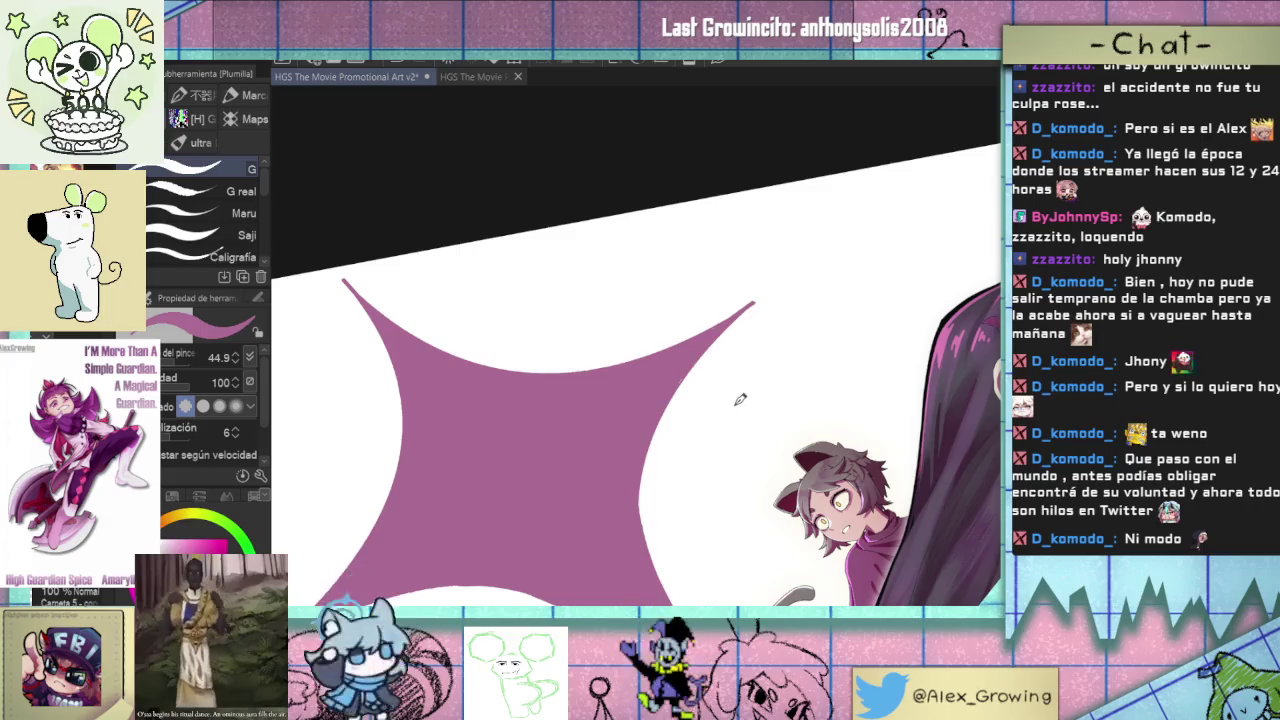
{"action": "scroll", "coordinate": [745, 380], "scroll_direction": "down", "scroll_amount": 1}
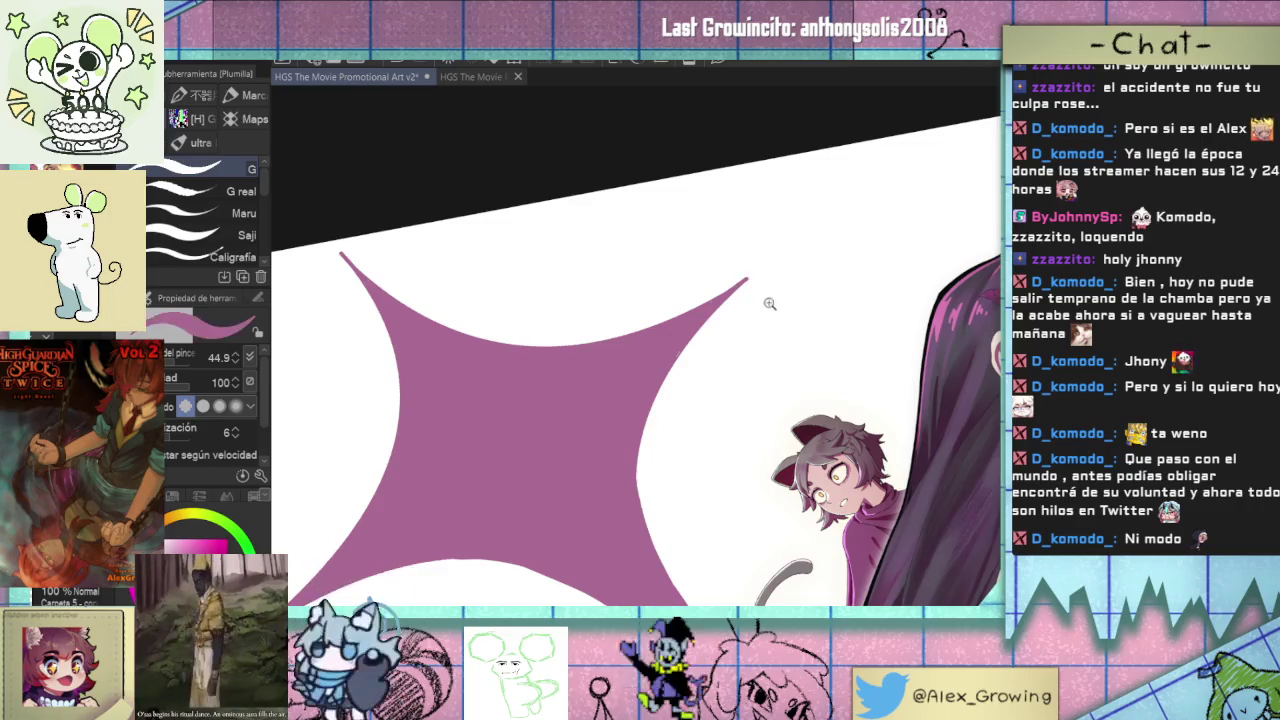
{"action": "scroll", "coordinate": [771, 297], "scroll_direction": "down", "scroll_amount": 3}
{"action": "scroll", "coordinate": [651, 305], "scroll_direction": "up", "scroll_amount": 4}
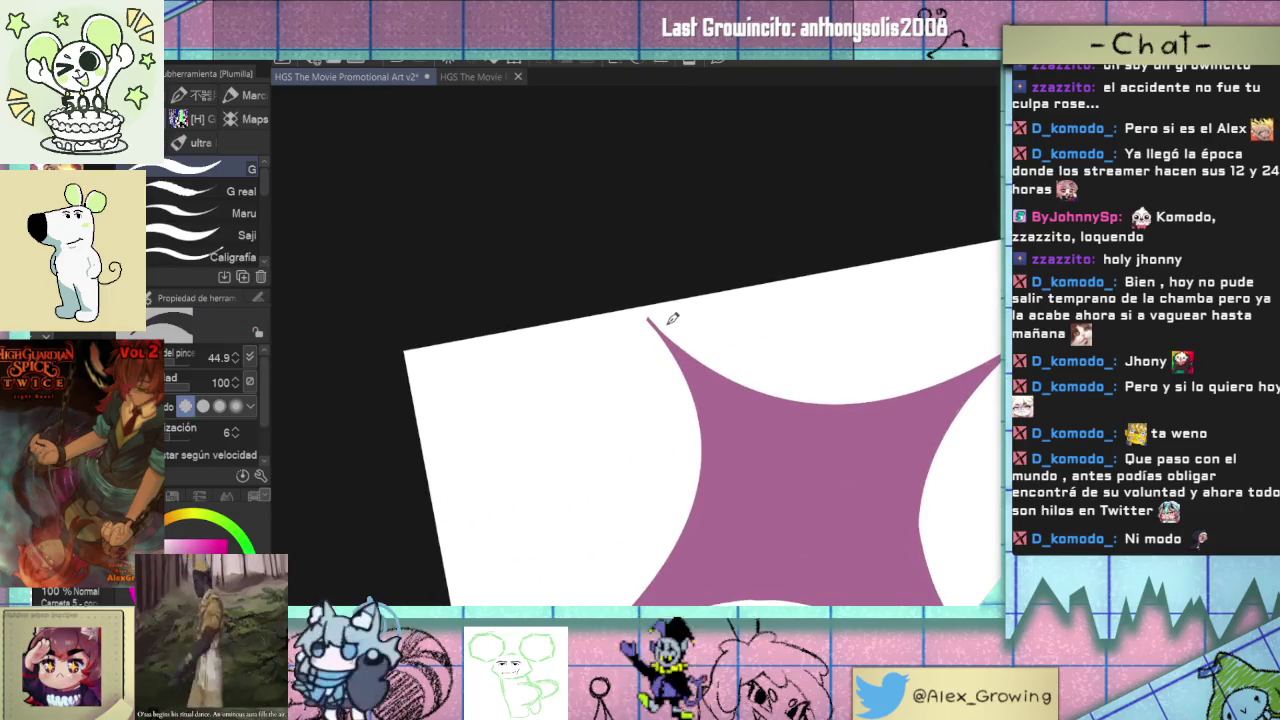
{"action": "scroll", "coordinate": [672, 318], "scroll_direction": "down", "scroll_amount": 3}
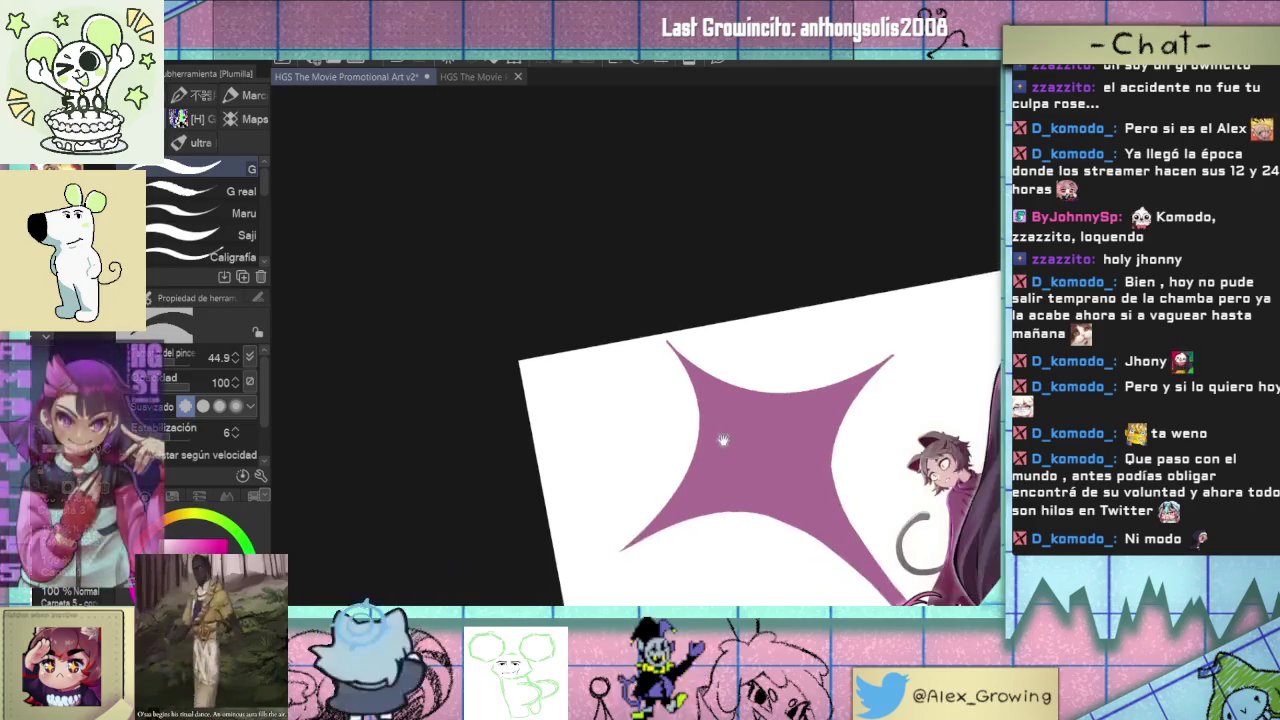
{"action": "left_click_drag", "start_coordinate": [620, 445], "coordinate": [686, 327]}
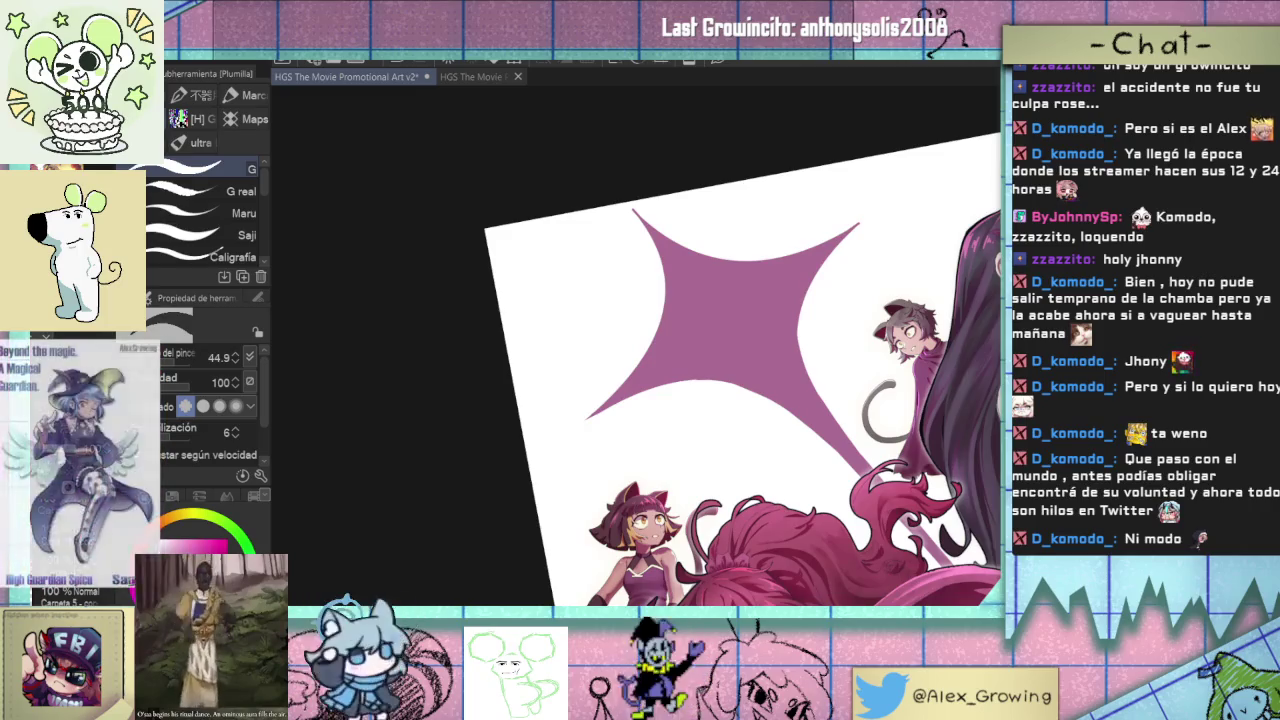
{"action": "scroll", "coordinate": [763, 440], "scroll_direction": "down", "scroll_amount": 2}
{"action": "left_click_drag", "start_coordinate": [700, 330], "coordinate": [763, 440]}
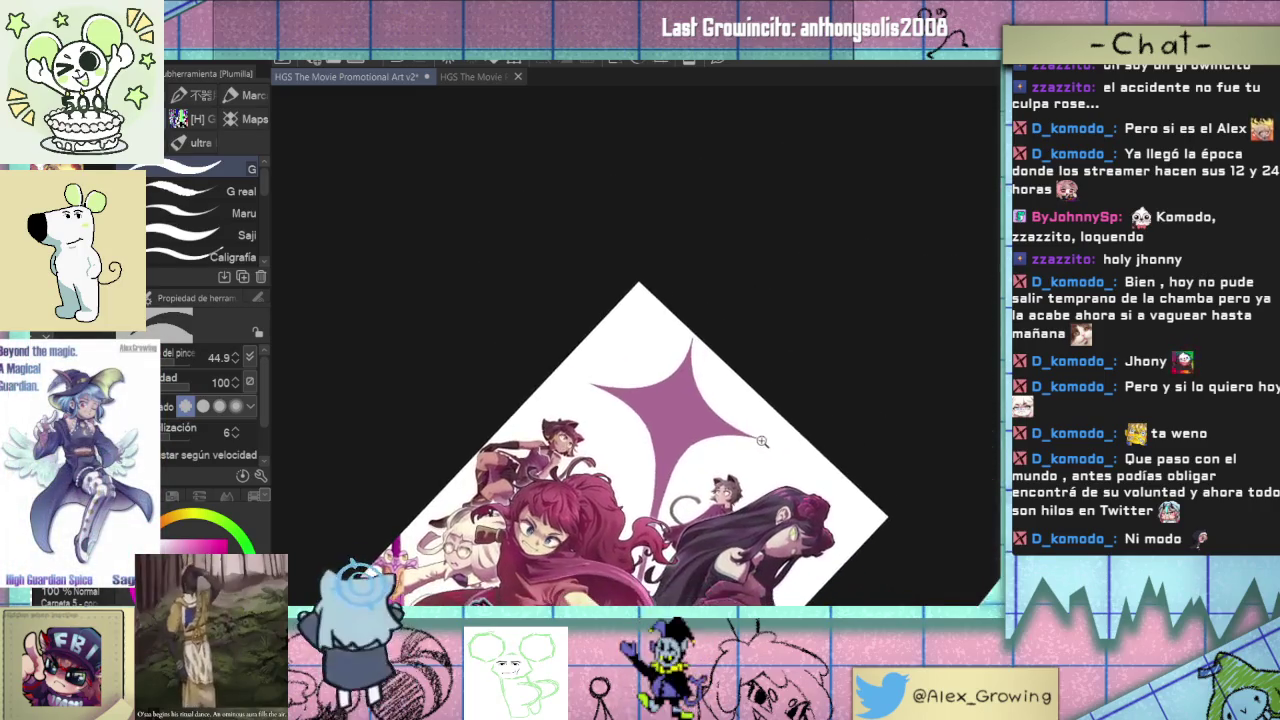
{"action": "scroll", "coordinate": [763, 440], "scroll_direction": "up", "scroll_amount": 5}
- Undo the stray curled stroke at the star tip and fit the whole poster in view
{"action": "key", "text": "ctrl+z"}
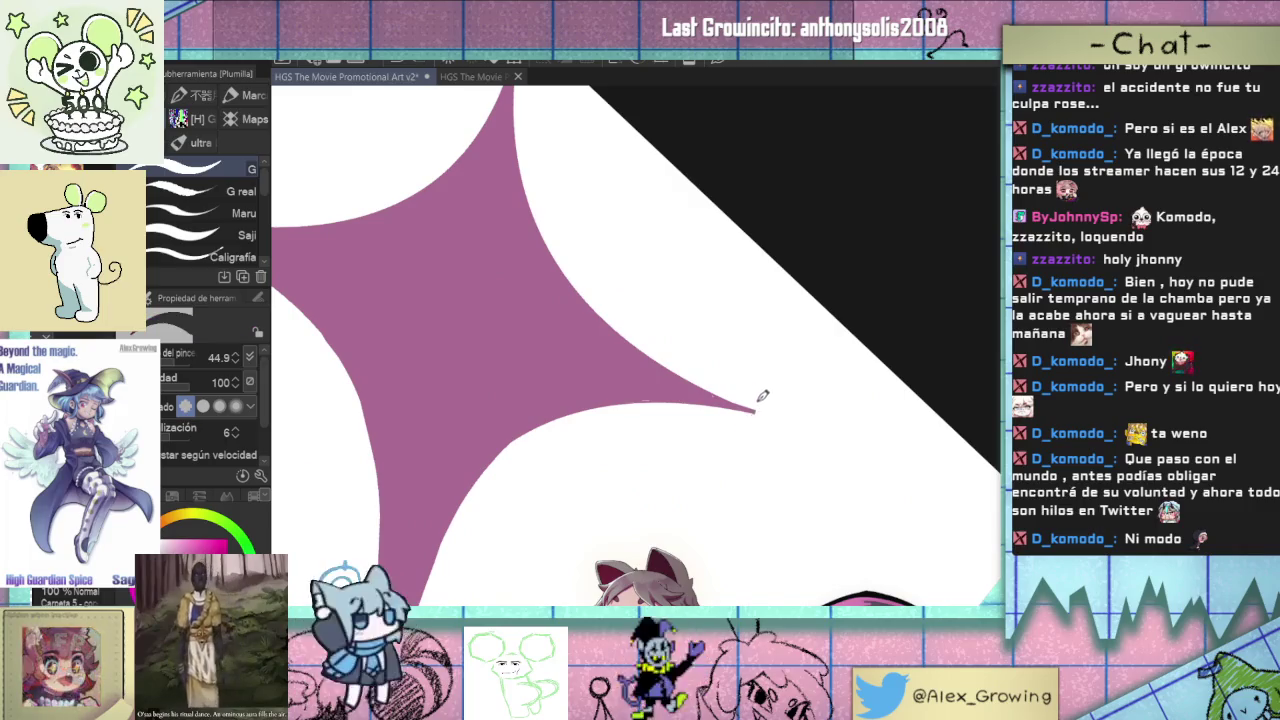
{"action": "left_click_drag", "start_coordinate": [762, 399], "coordinate": [690, 370]}
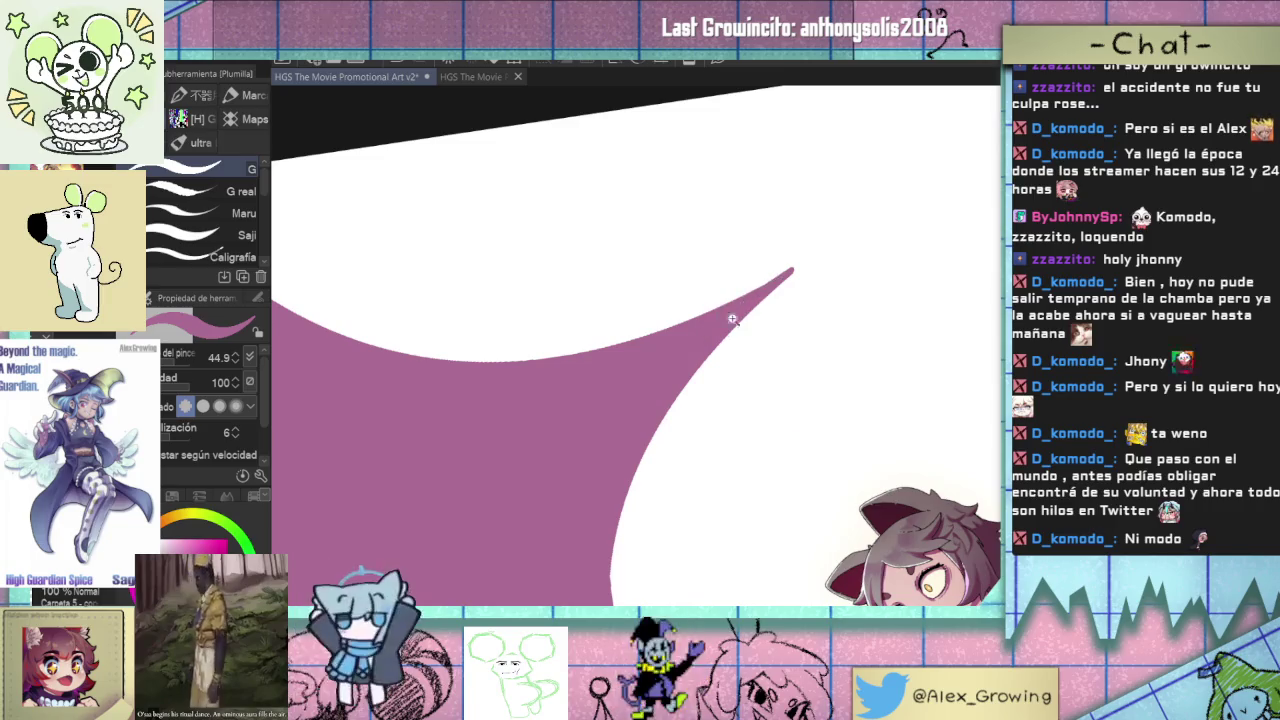
{"action": "key", "text": "ctrl+0"}
{"action": "left_click_drag", "start_coordinate": [769, 385], "coordinate": [773, 436]}
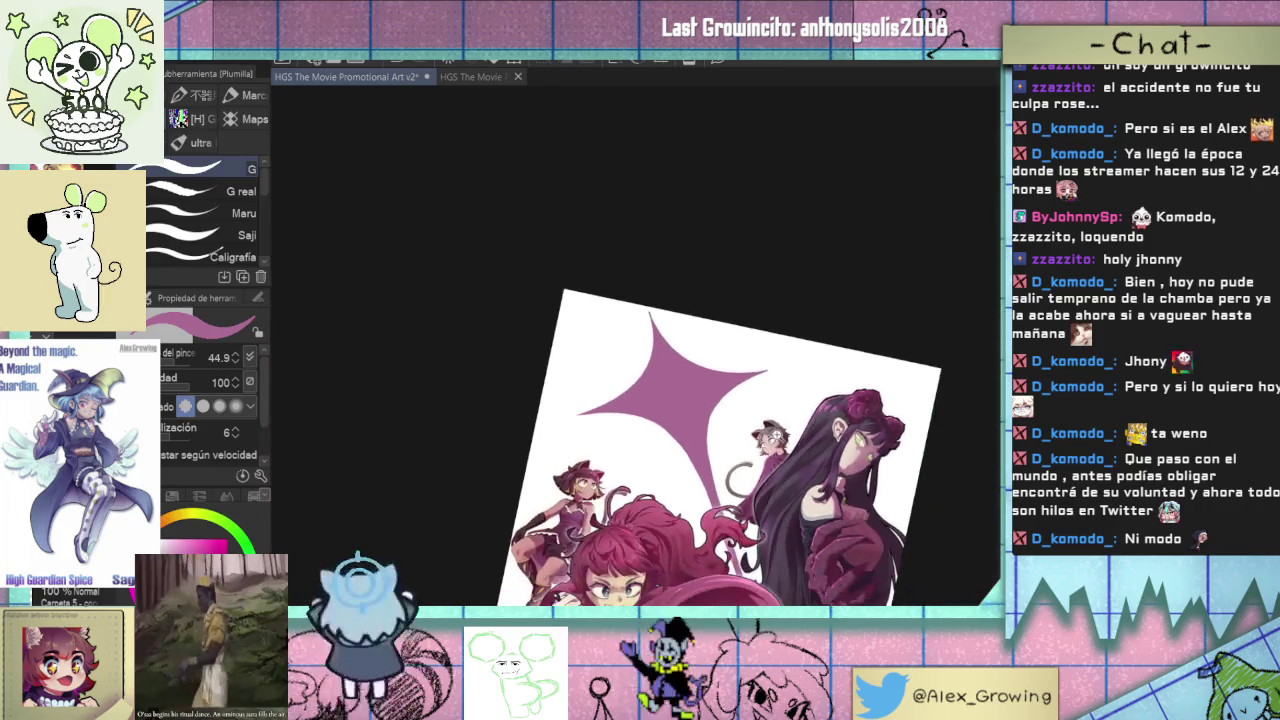
{"action": "scroll", "coordinate": [779, 486], "scroll_direction": "down", "scroll_amount": 3}
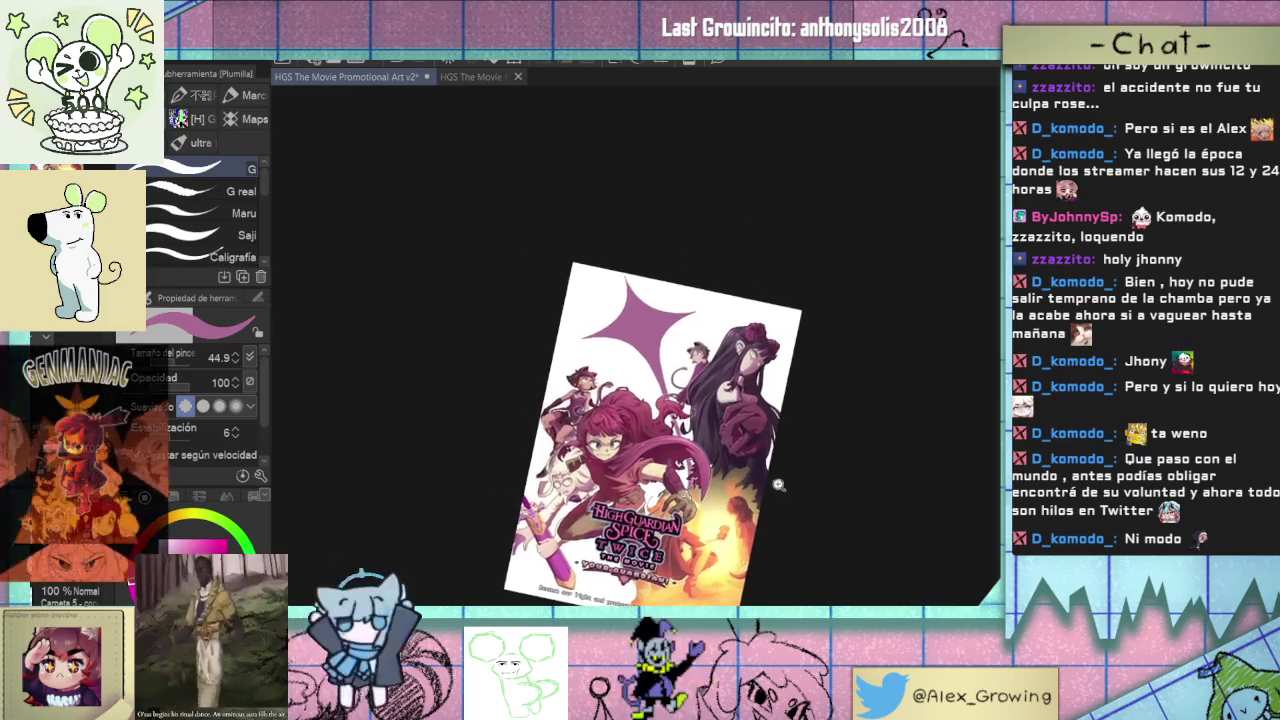
{"action": "scroll", "coordinate": [779, 486], "scroll_direction": "up", "scroll_amount": 3}
{"action": "left_click_drag", "start_coordinate": [723, 457], "coordinate": [775, 460]}
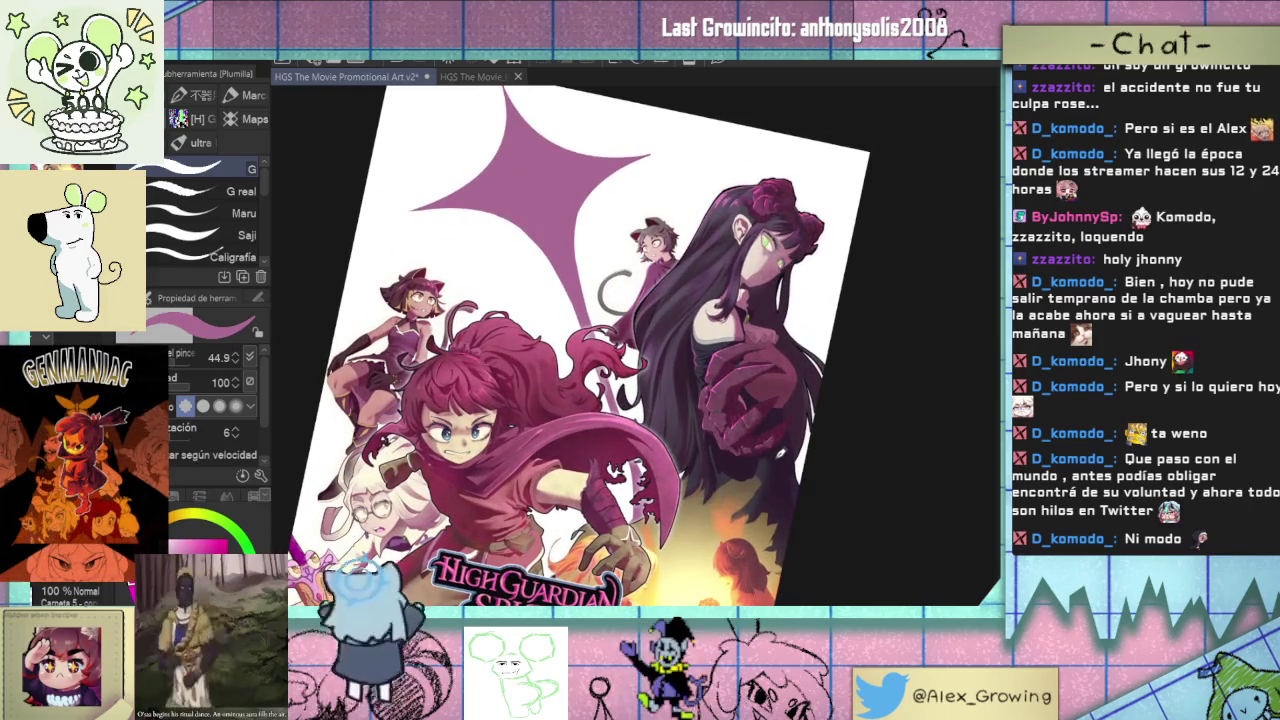
- Pick yellow and fill the star pale yellow, checking it against the sketch lines
{"action": "scroll", "coordinate": [66, 593], "scroll_direction": "down", "scroll_amount": 3}
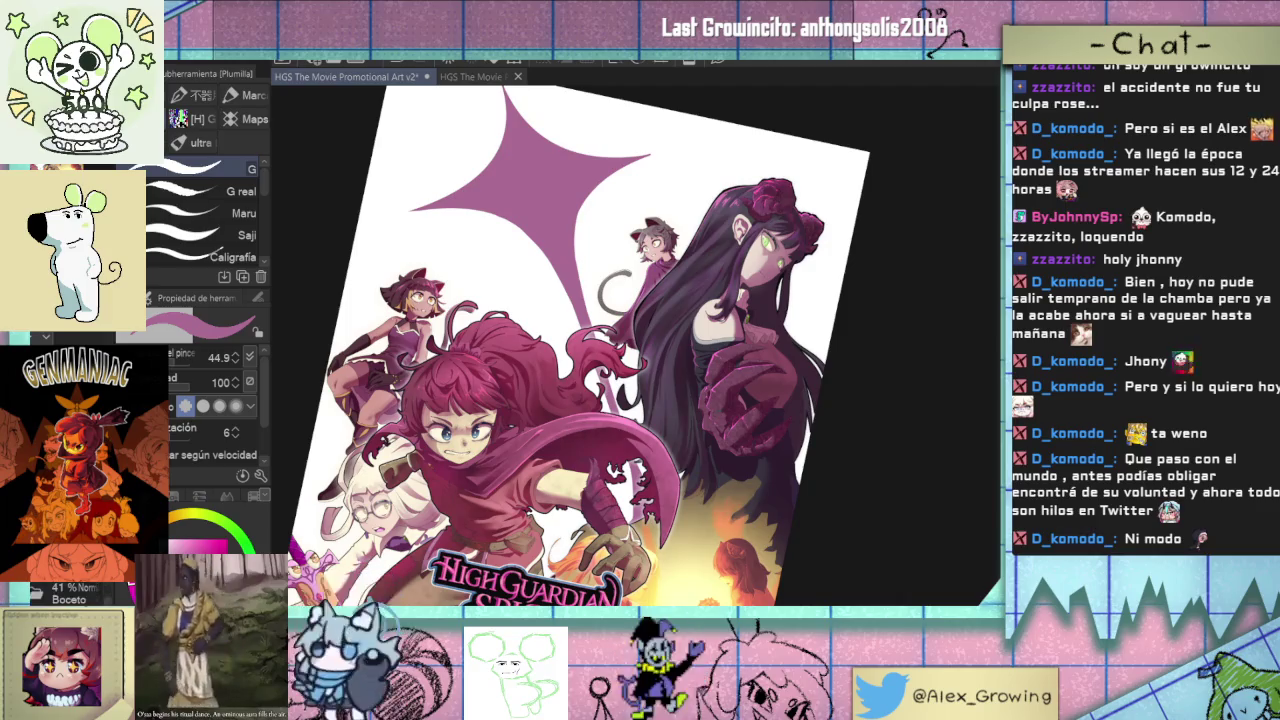
{"action": "scroll", "coordinate": [66, 593], "scroll_direction": "down", "scroll_amount": 3}
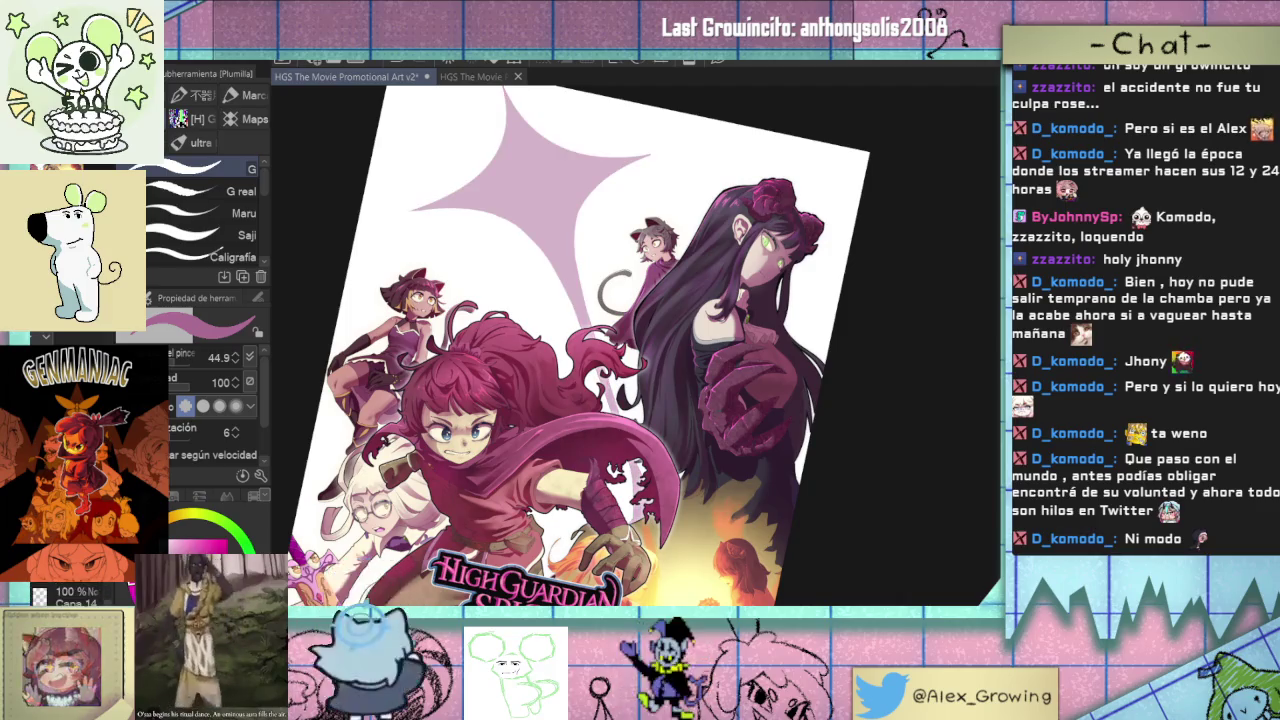
{"action": "left_click", "coordinate": [38, 597]}
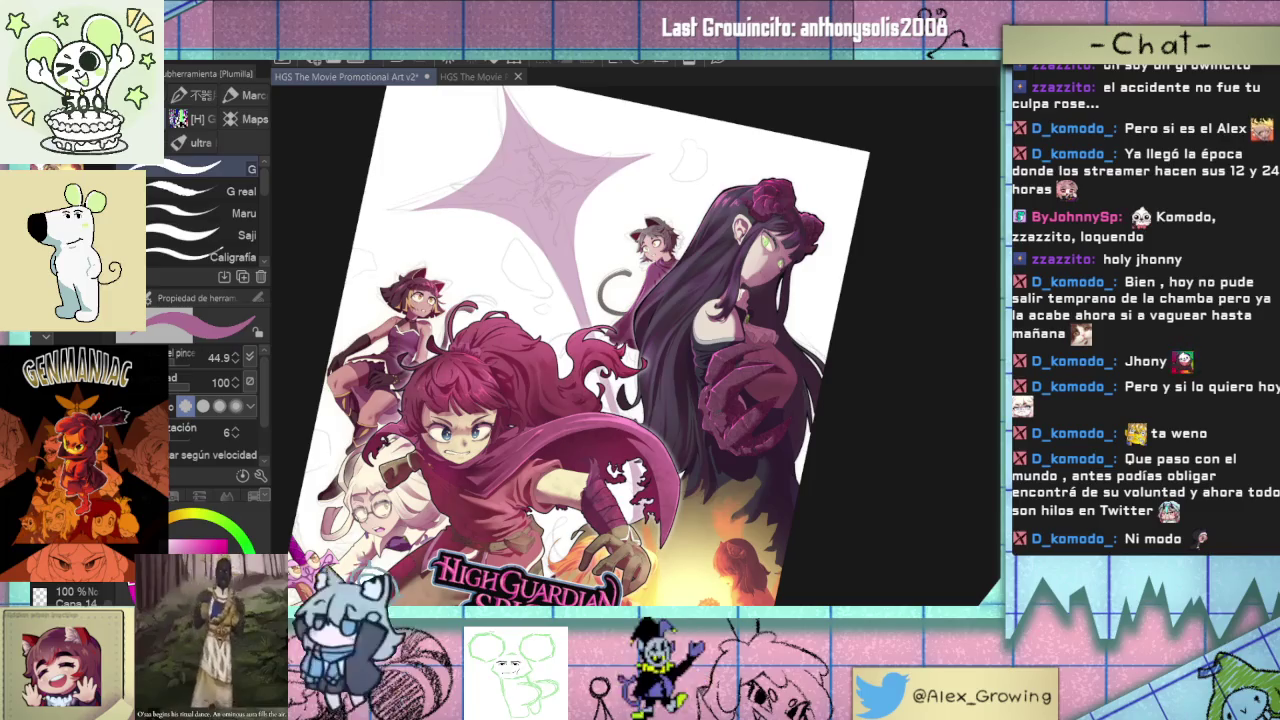
{"action": "left_click", "coordinate": [38, 597]}
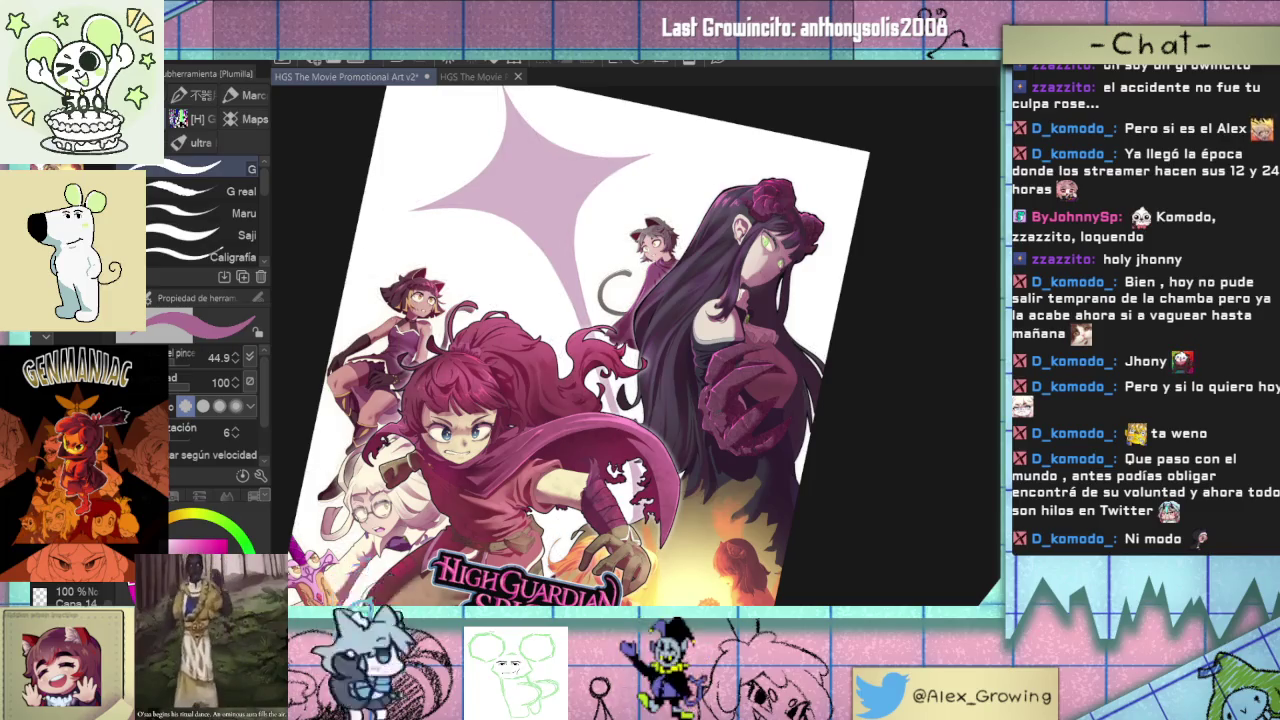
{"action": "left_click", "coordinate": [179, 540]}
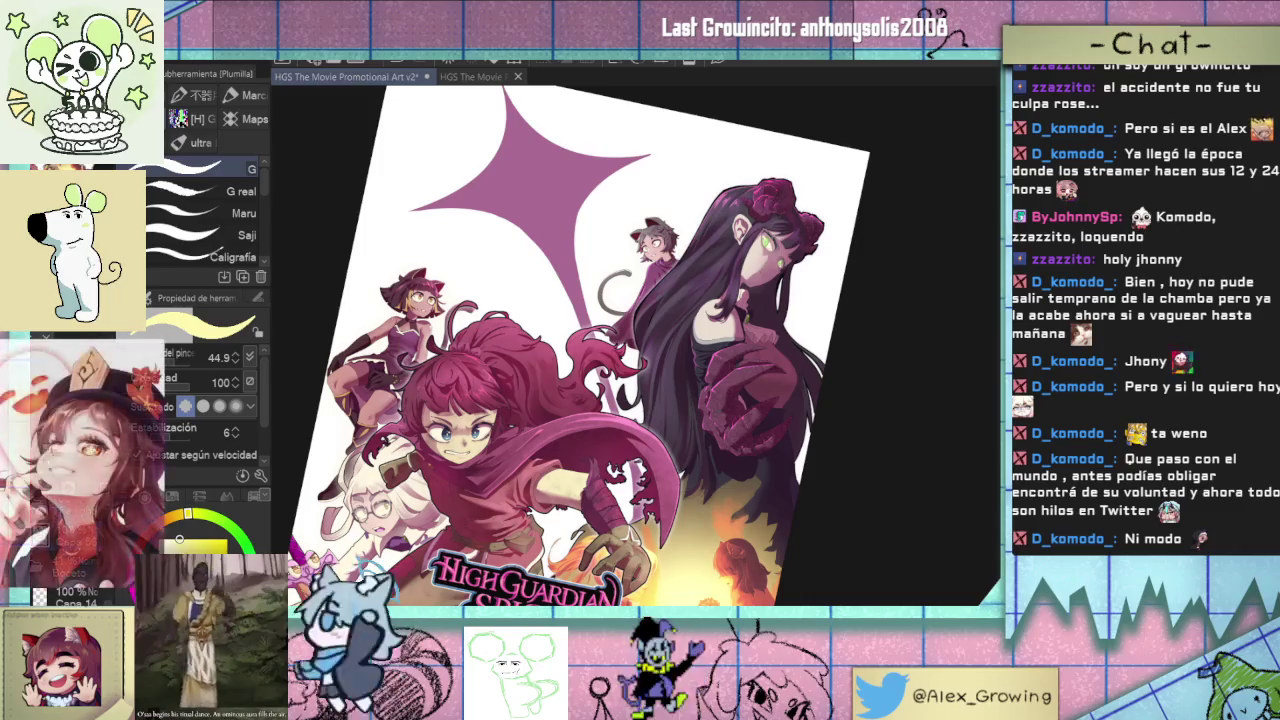
{"action": "left_click", "coordinate": [566, 280]}
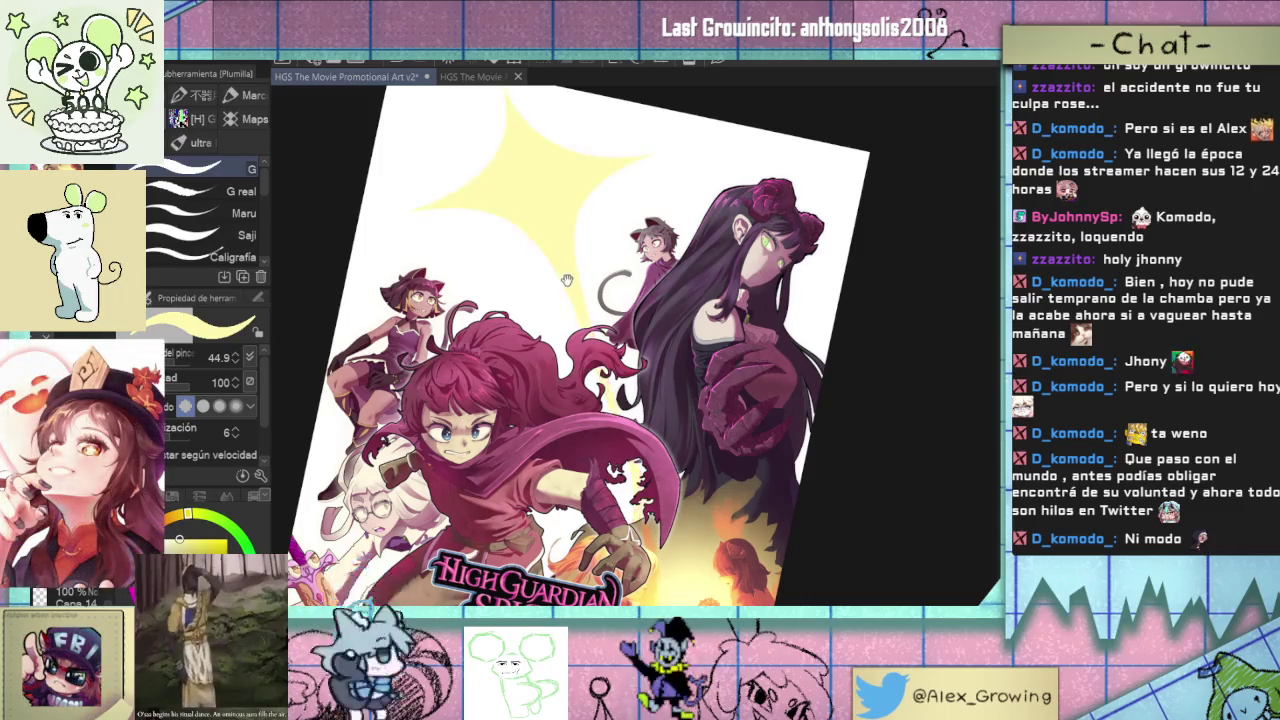
{"action": "scroll", "coordinate": [566, 280], "scroll_direction": "down", "scroll_amount": 3}
{"action": "scroll", "coordinate": [729, 263], "scroll_direction": "up", "scroll_amount": 2}
{"action": "scroll", "coordinate": [768, 310], "scroll_direction": "up", "scroll_amount": 3}
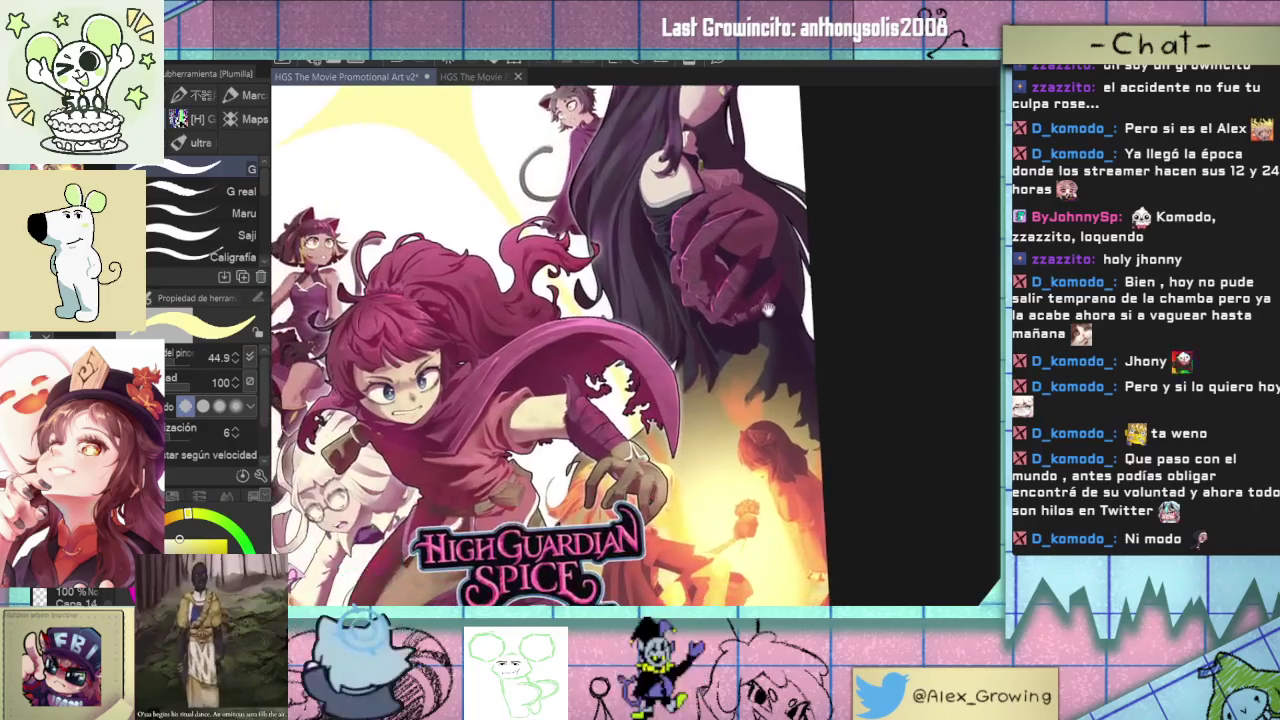
{"action": "scroll", "coordinate": [768, 310], "scroll_direction": "down", "scroll_amount": 3}
{"action": "scroll", "coordinate": [697, 372], "scroll_direction": "up", "scroll_amount": 5}
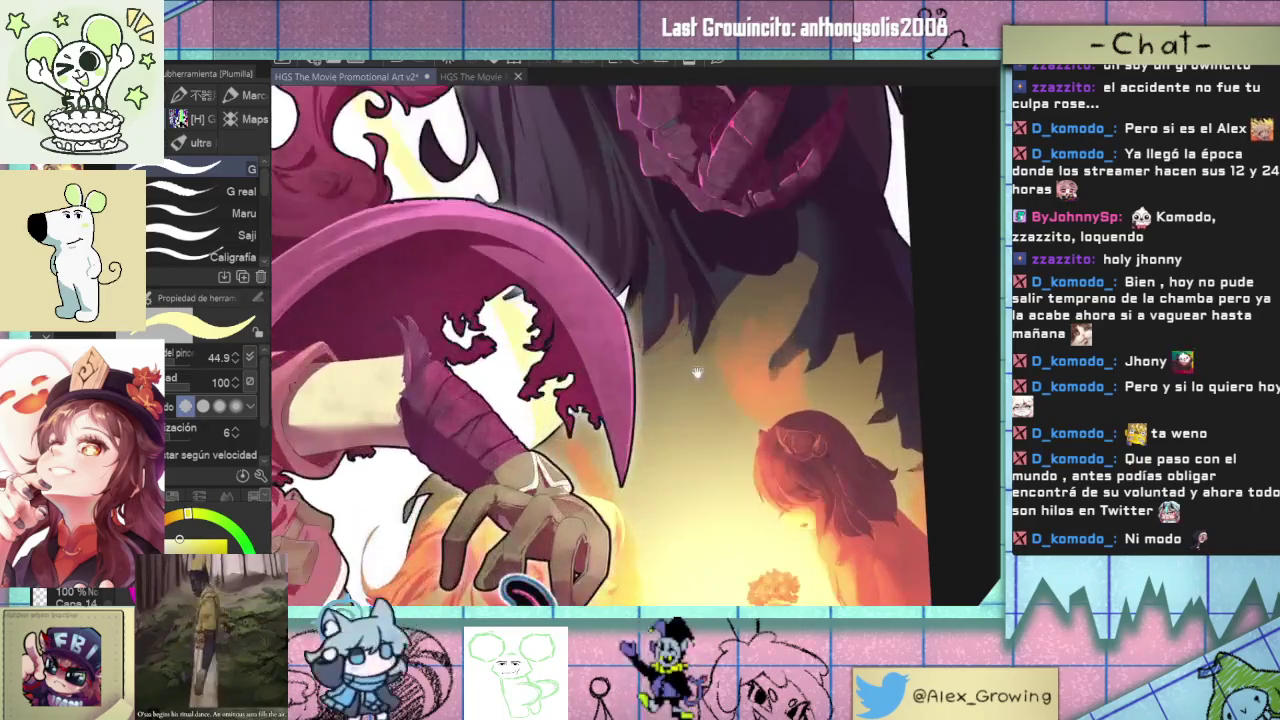
{"action": "left_click_drag", "start_coordinate": [697, 372], "coordinate": [724, 438]}
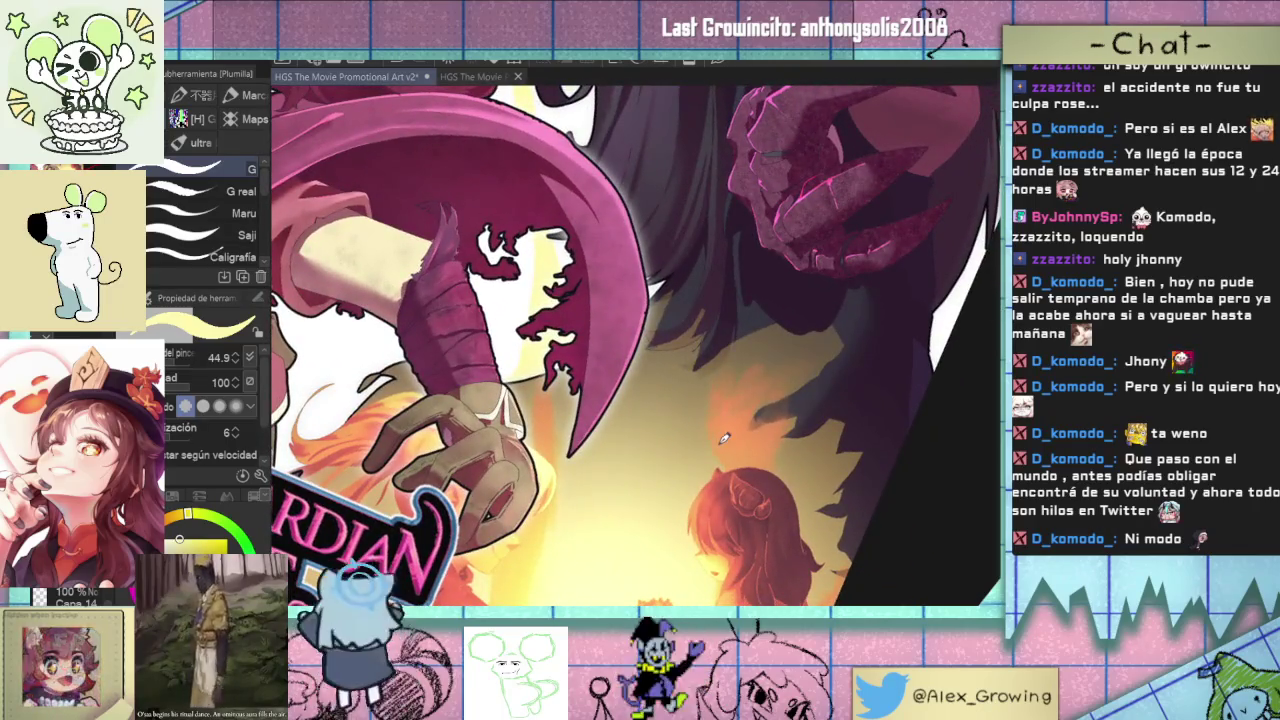
- Spray a gold tone over the star with the Airbrush at about 678, then reduce it to 320
{"action": "key", "text": "b"}
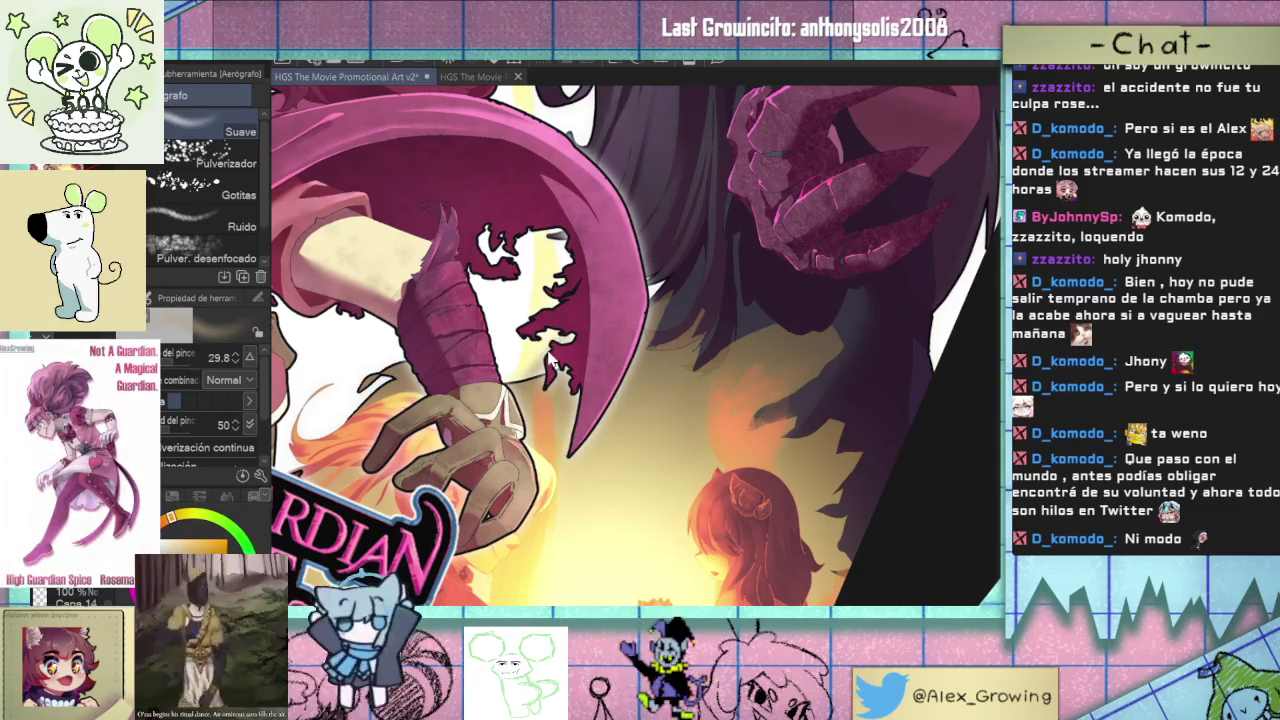
{"action": "left_click_drag", "start_coordinate": [554, 378], "coordinate": [590, 357]}
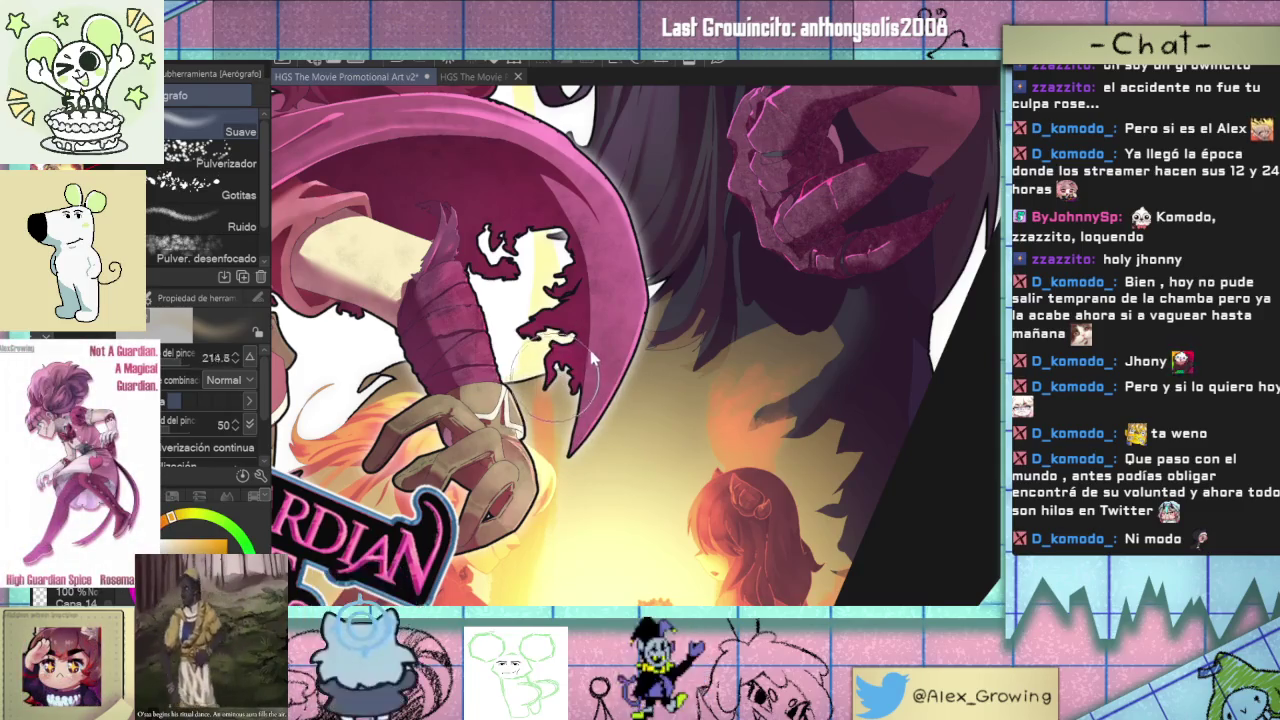
{"action": "scroll", "coordinate": [600, 330], "scroll_direction": "down", "scroll_amount": 5}
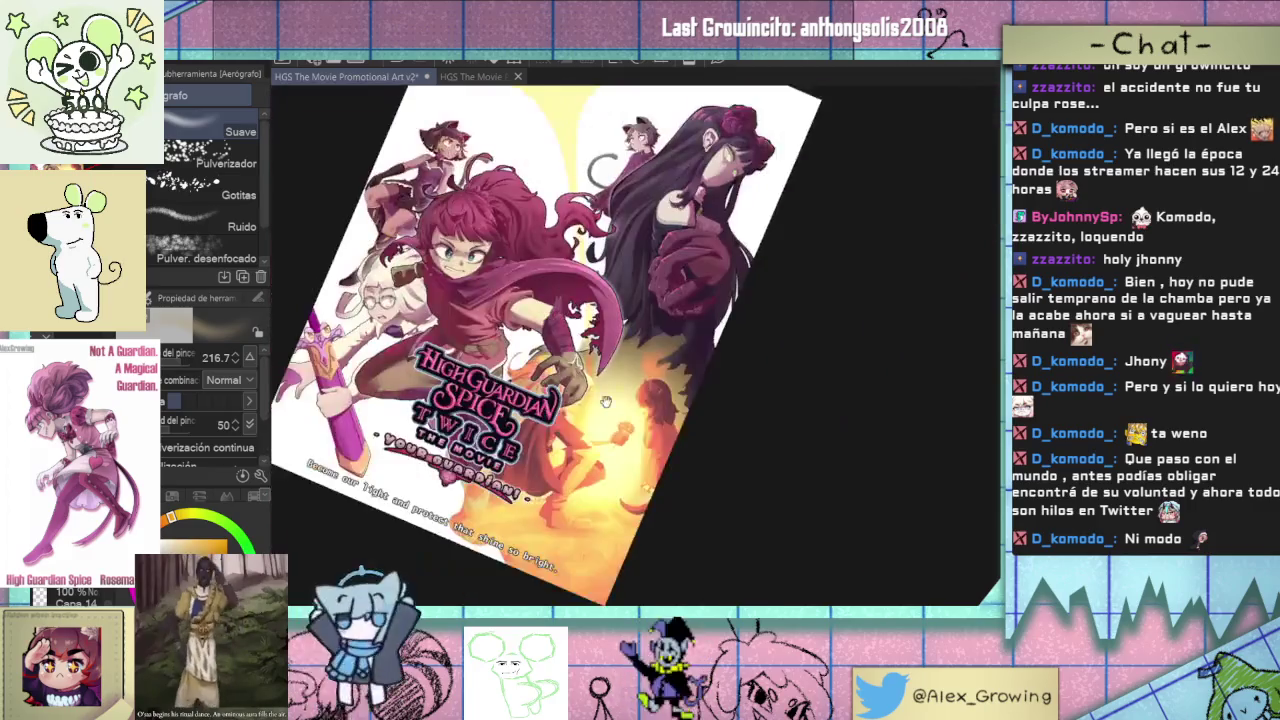
{"action": "scroll", "coordinate": [587, 287], "scroll_direction": "up", "scroll_amount": 2}
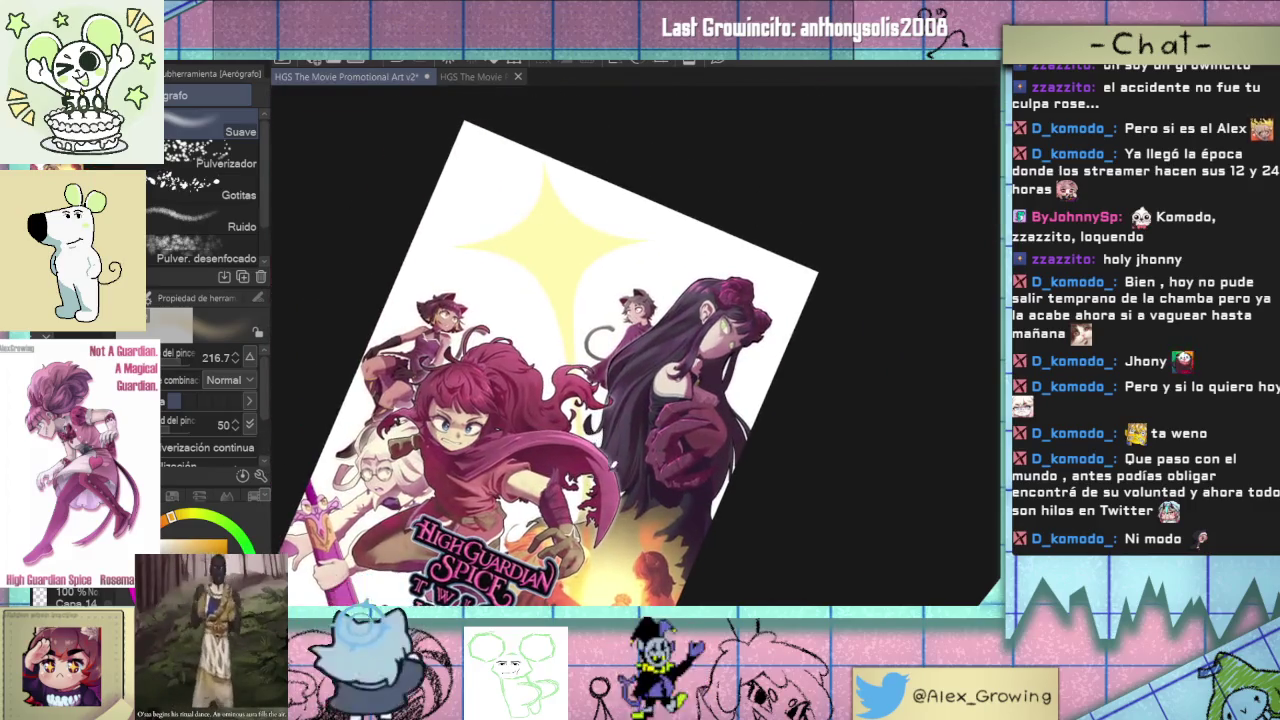
{"action": "left_click_drag", "start_coordinate": [600, 294], "coordinate": [600, 334]}
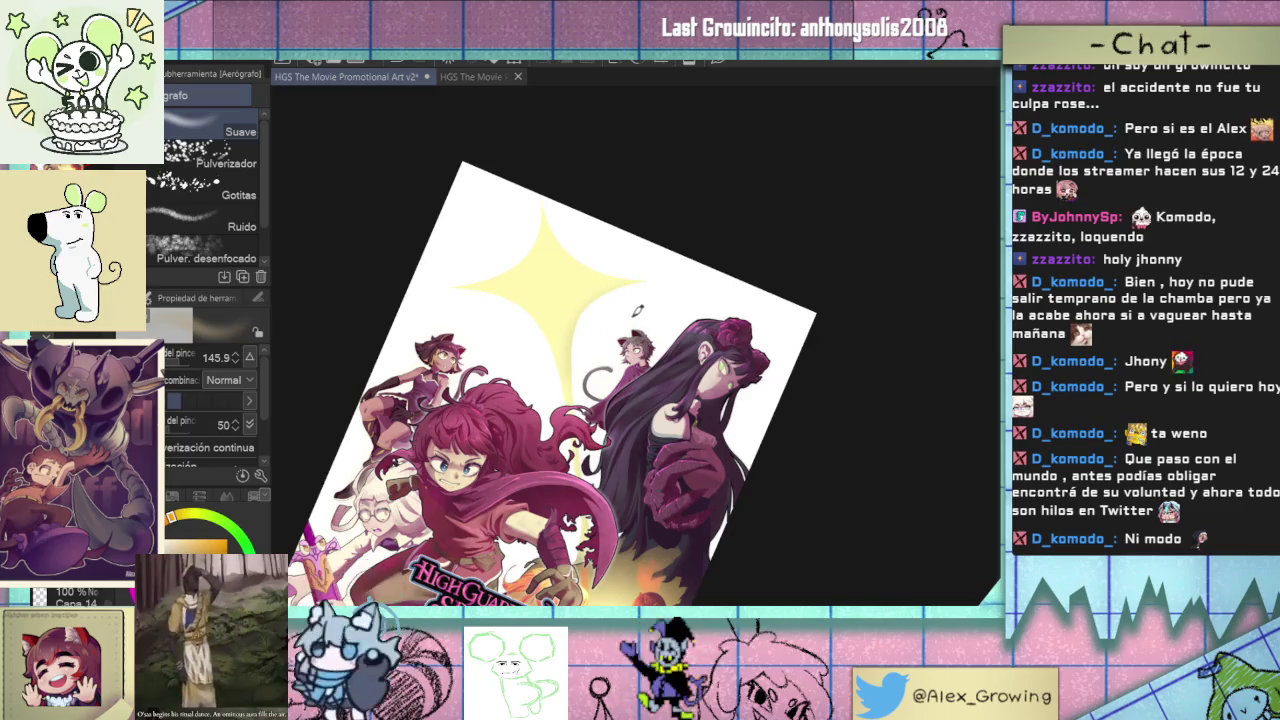
{"action": "left_click_drag", "start_coordinate": [605, 330], "coordinate": [640, 330]}
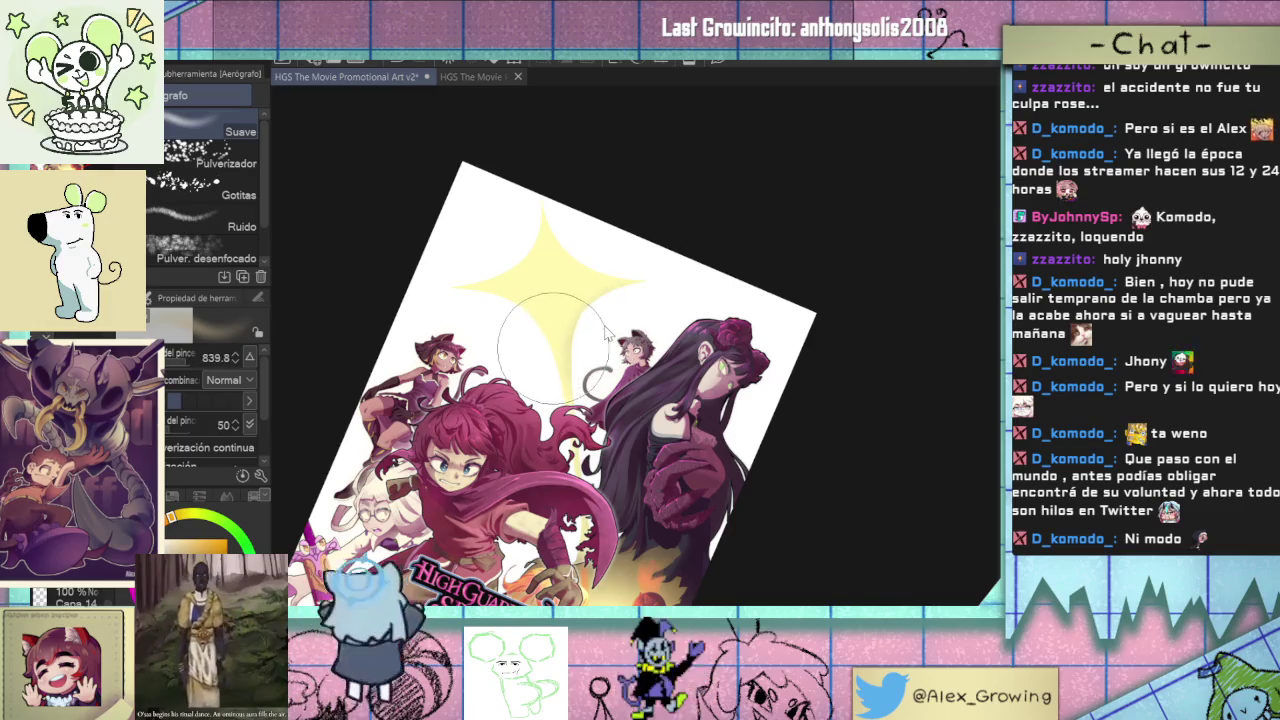
{"action": "scroll", "coordinate": [645, 445], "scroll_direction": "down", "scroll_amount": 3}
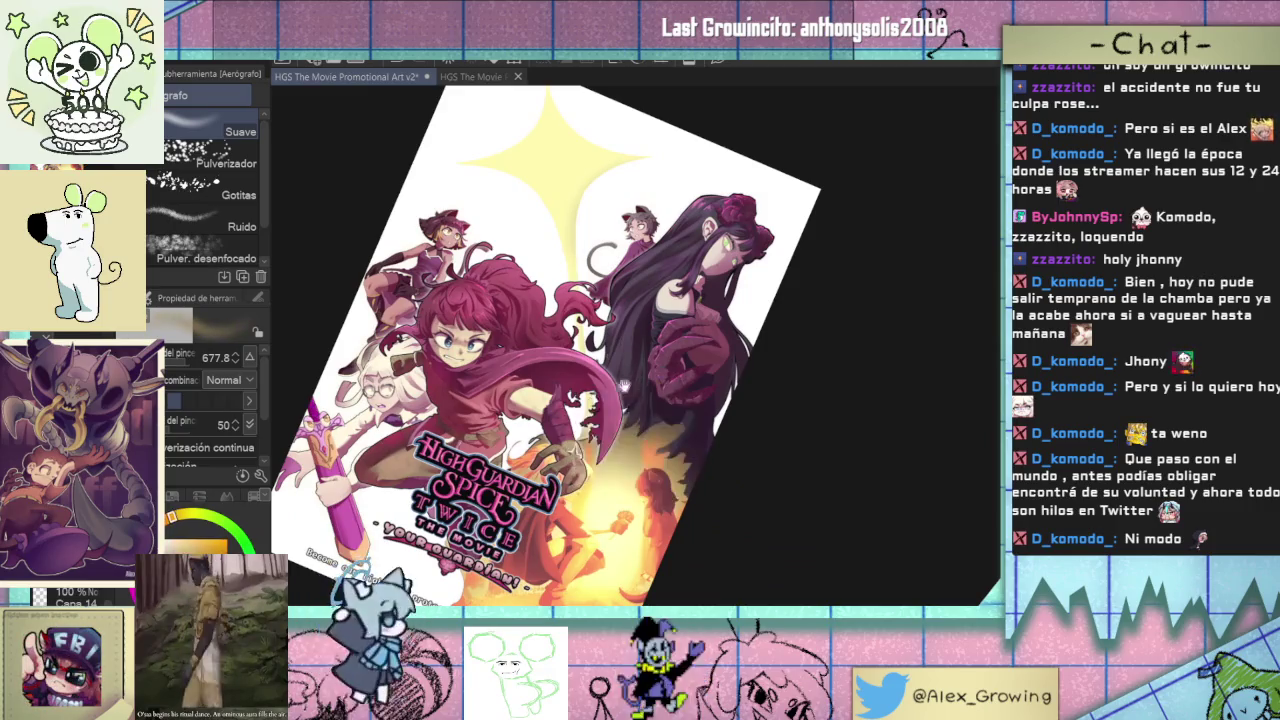
{"action": "scroll", "coordinate": [635, 452], "scroll_direction": "up", "scroll_amount": 1}
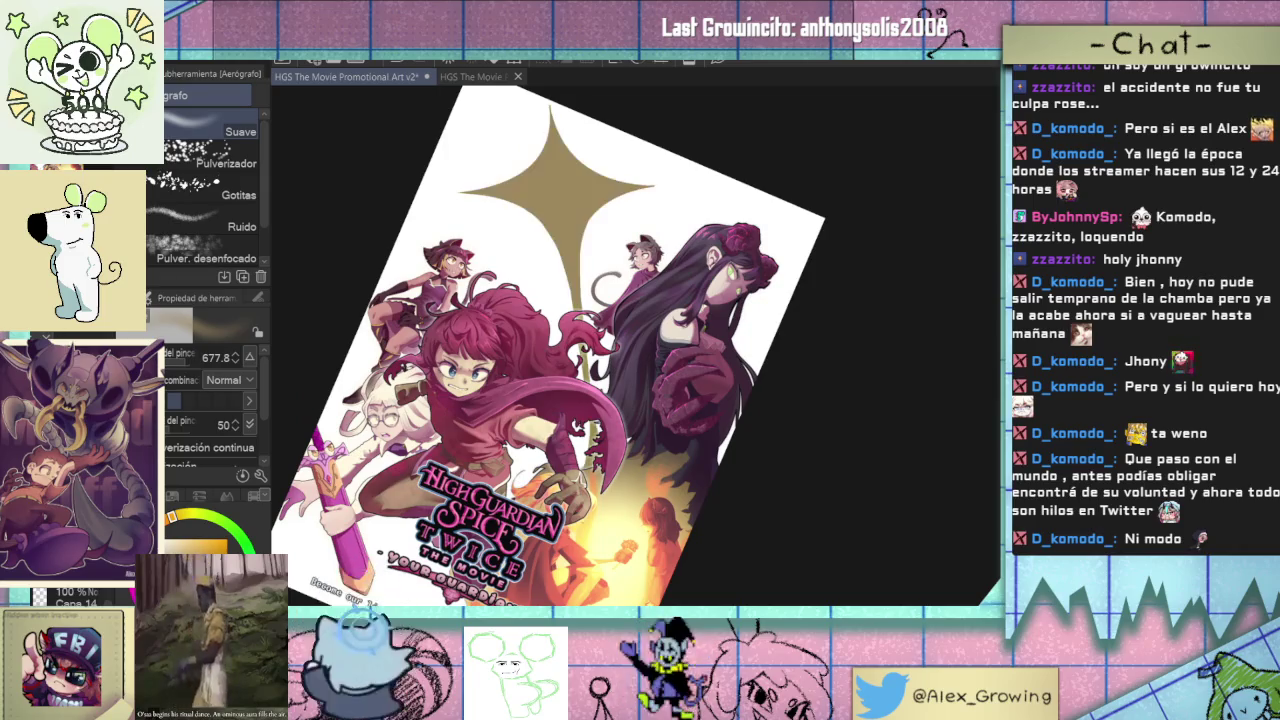
{"action": "mouse_move", "coordinate": [629, 400]}
{"action": "left_mouse_down"}
{"action": "mouse_move", "coordinate": [607, 383]}
{"action": "mouse_move", "coordinate": [616, 480]}
{"action": "mouse_move", "coordinate": [666, 580]}
{"action": "left_mouse_up"}
{"action": "left_click_drag", "start_coordinate": [616, 262], "coordinate": [601, 257]}
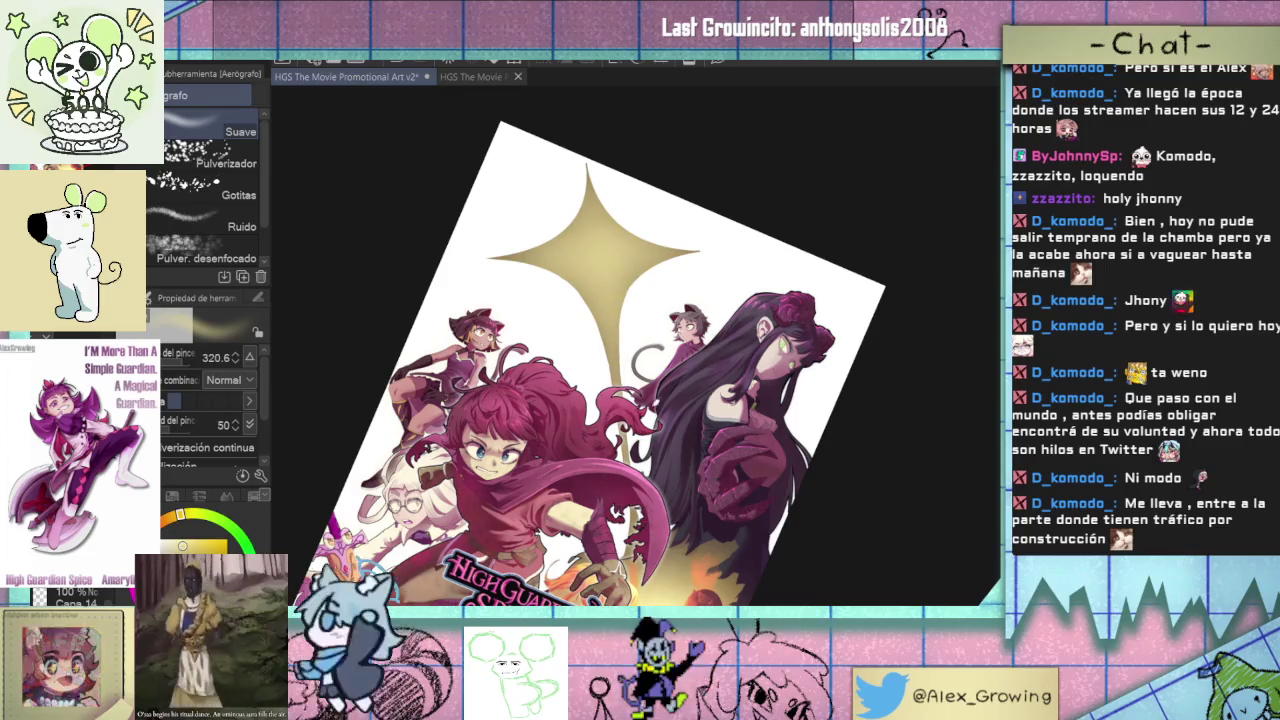
{"action": "scroll", "coordinate": [600, 360], "scroll_direction": "down", "scroll_amount": 2}
{"action": "scroll", "coordinate": [600, 360], "scroll_direction": "up", "scroll_amount": 3}
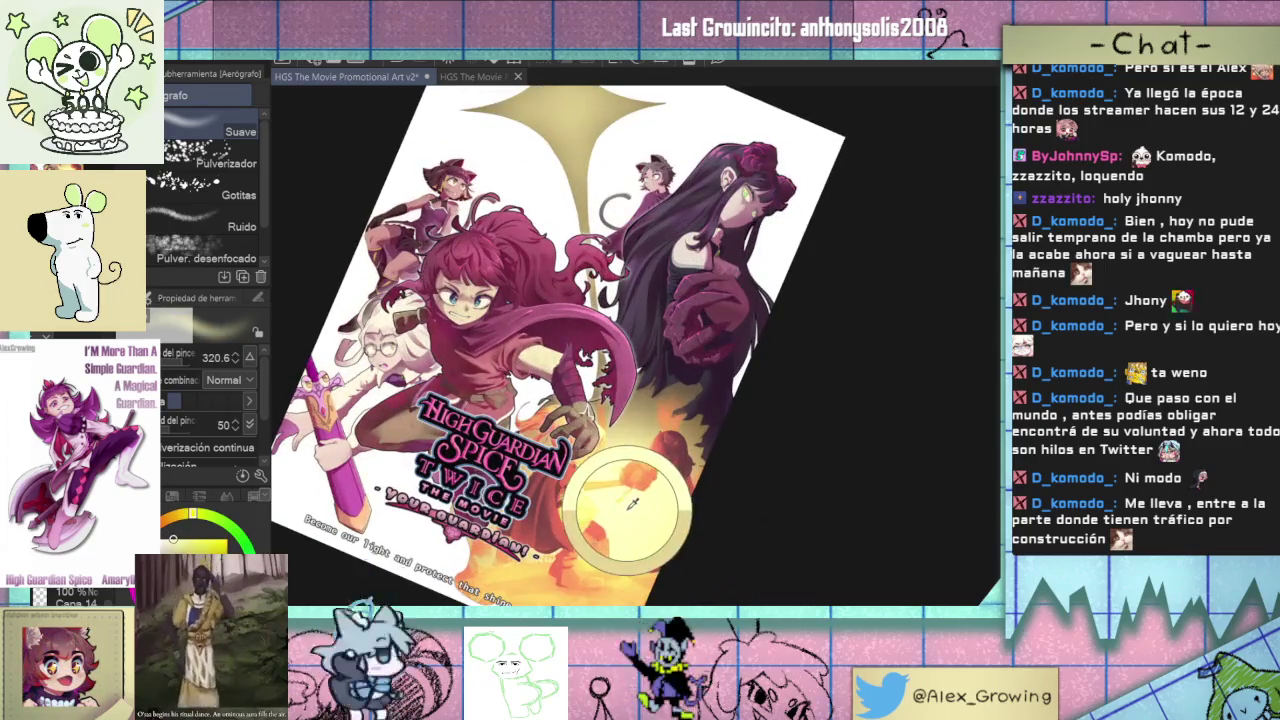
{"action": "scroll", "coordinate": [640, 420], "scroll_direction": "up", "scroll_amount": 2}
{"action": "scroll", "coordinate": [628, 340], "scroll_direction": "up", "scroll_amount": 3}
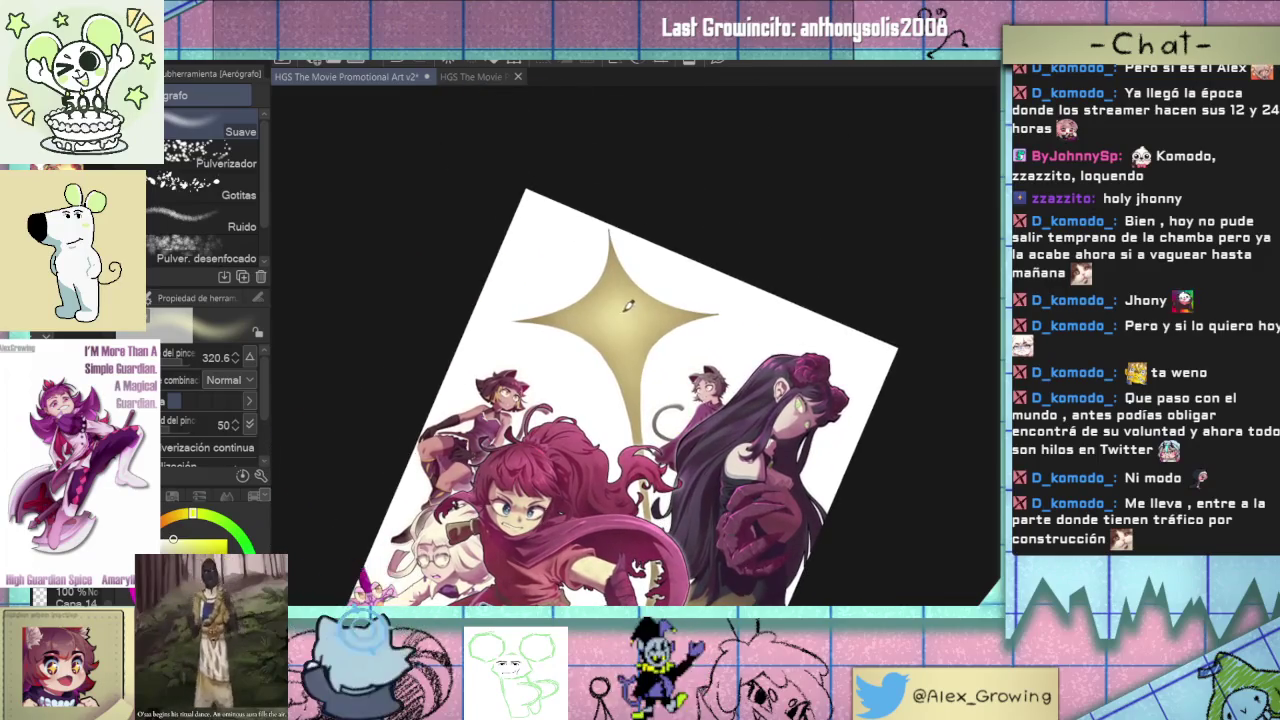
{"action": "scroll", "coordinate": [628, 340], "scroll_direction": "down", "scroll_amount": 3}
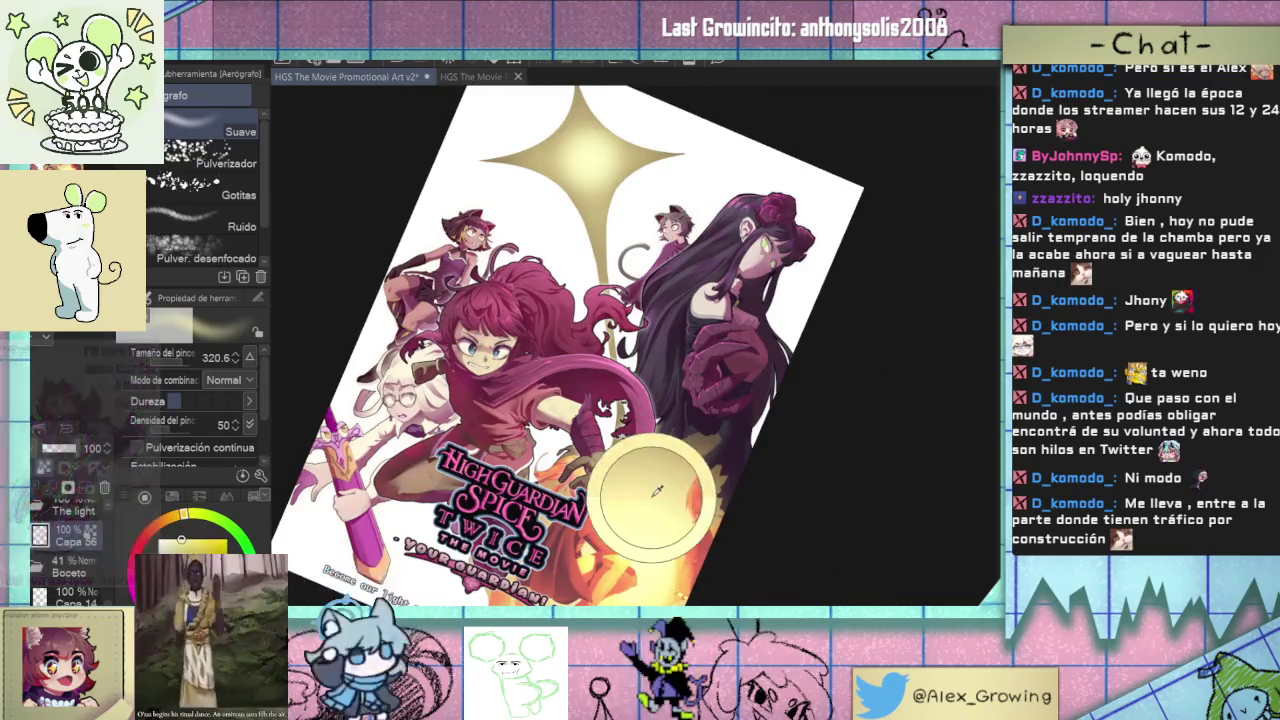
{"action": "scroll", "coordinate": [610, 503], "scroll_direction": "up", "scroll_amount": 2}
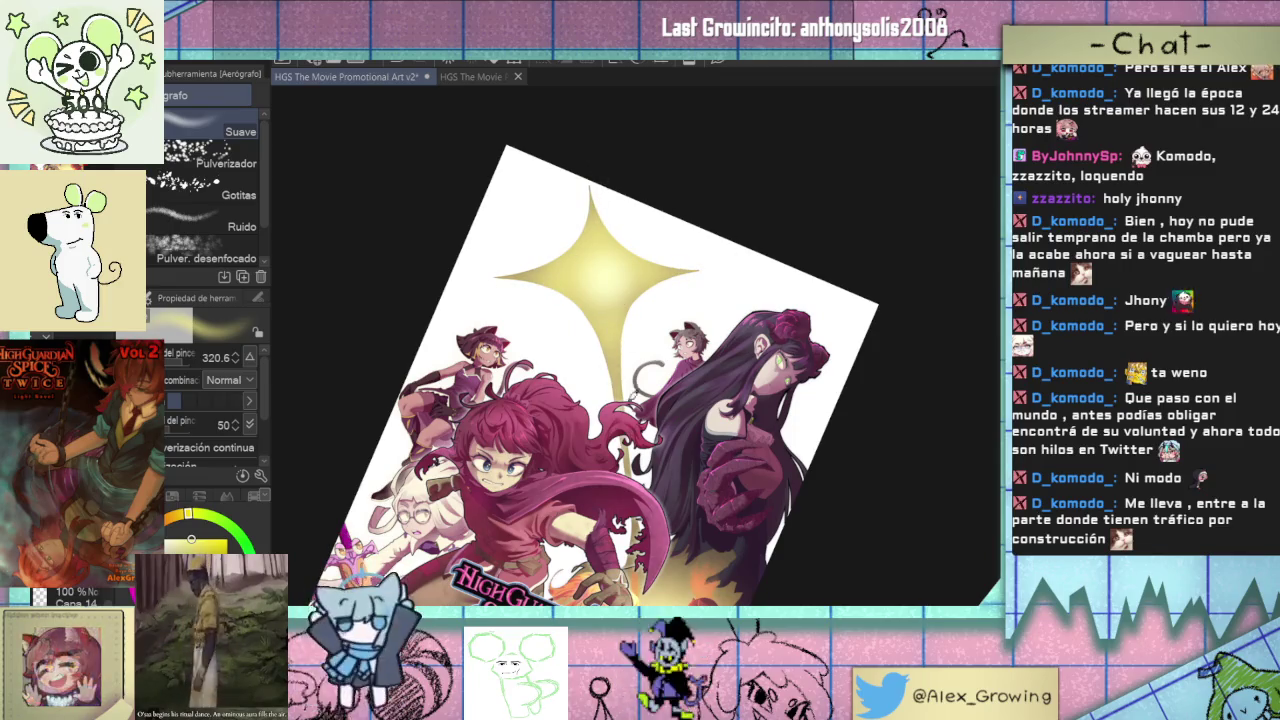
{"action": "mouse_move", "coordinate": [672, 464]}
{"action": "left_mouse_down"}
{"action": "mouse_move", "coordinate": [650, 452]}
{"action": "mouse_move", "coordinate": [608, 308]}
{"action": "left_mouse_up"}
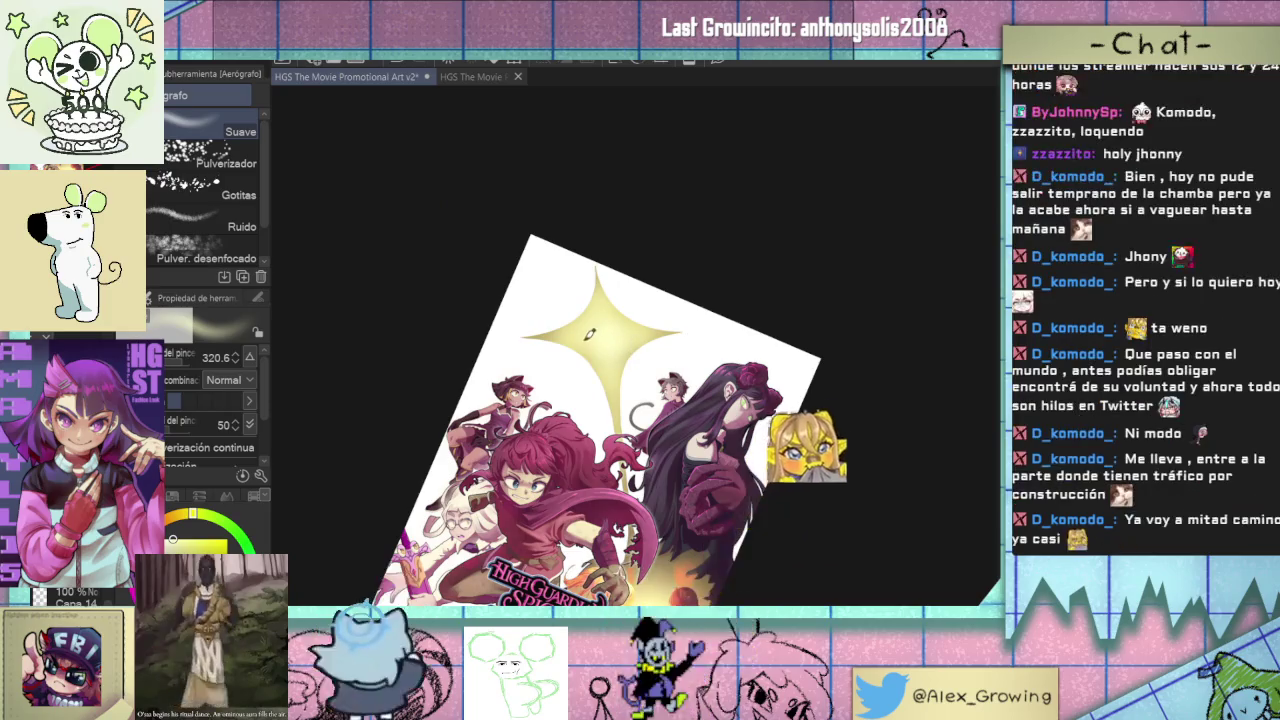
{"action": "left_click_drag", "start_coordinate": [570, 315], "coordinate": [631, 309]}
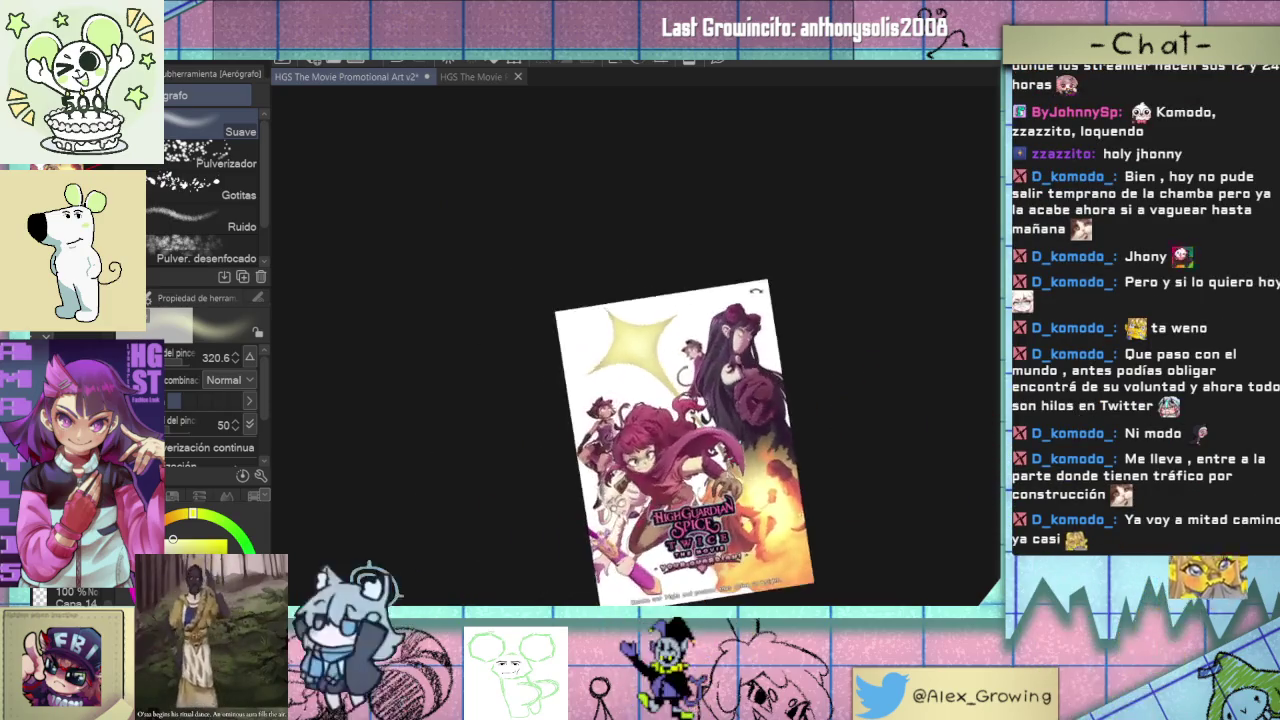
{"action": "scroll", "coordinate": [660, 330], "scroll_direction": "up", "scroll_amount": 2}
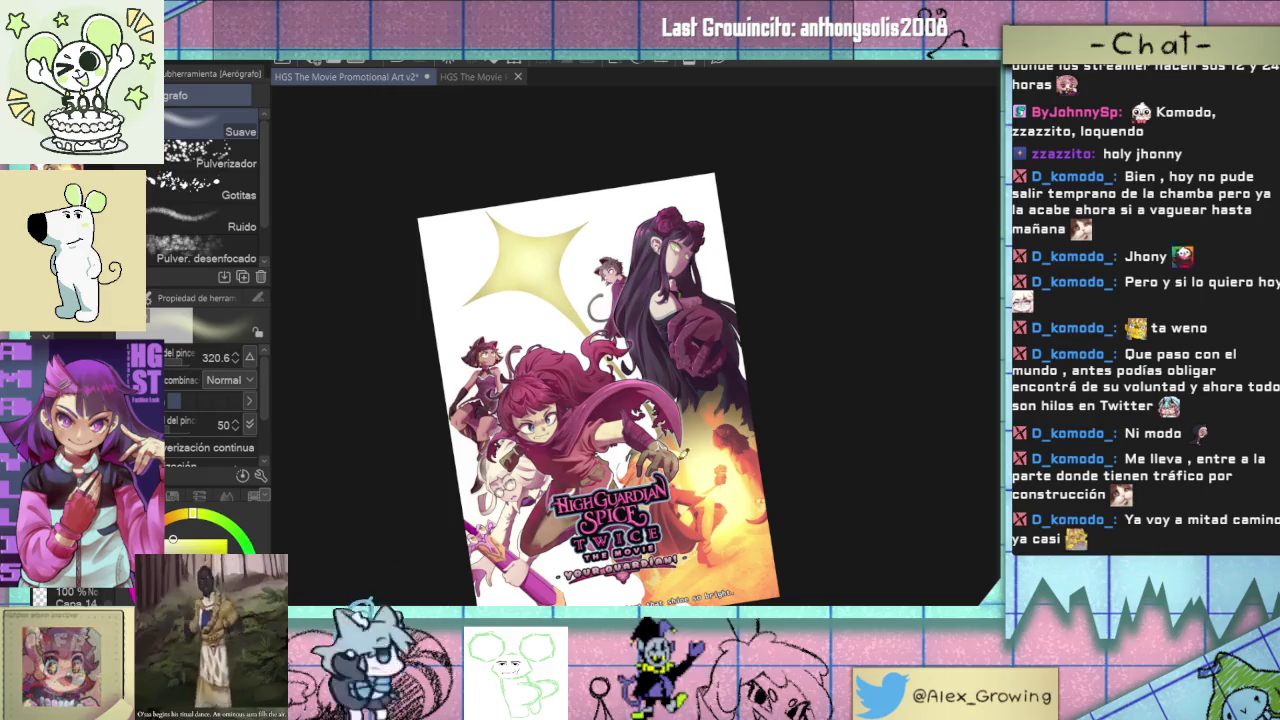
{"action": "scroll", "coordinate": [610, 345], "scroll_direction": "up", "scroll_amount": 2}
{"action": "scroll", "coordinate": [610, 345], "scroll_direction": "up", "scroll_amount": 1}
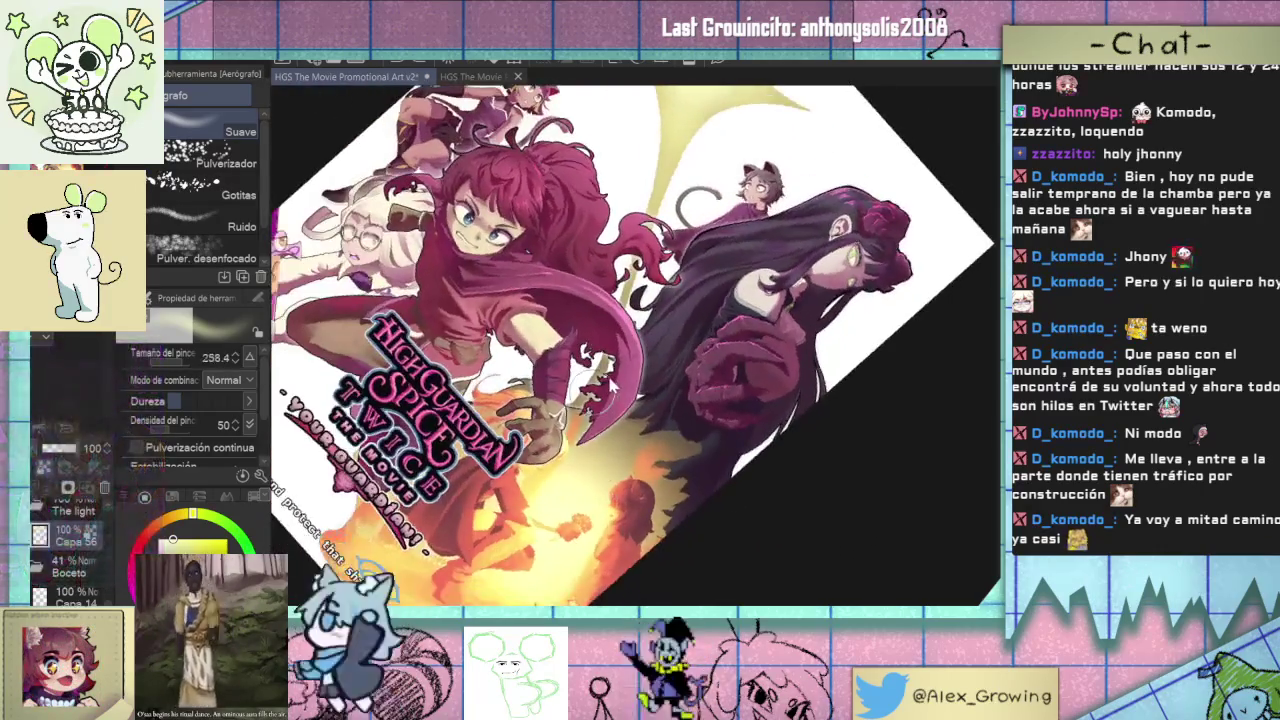
{"action": "scroll", "coordinate": [600, 400], "scroll_direction": "up", "scroll_amount": 3}
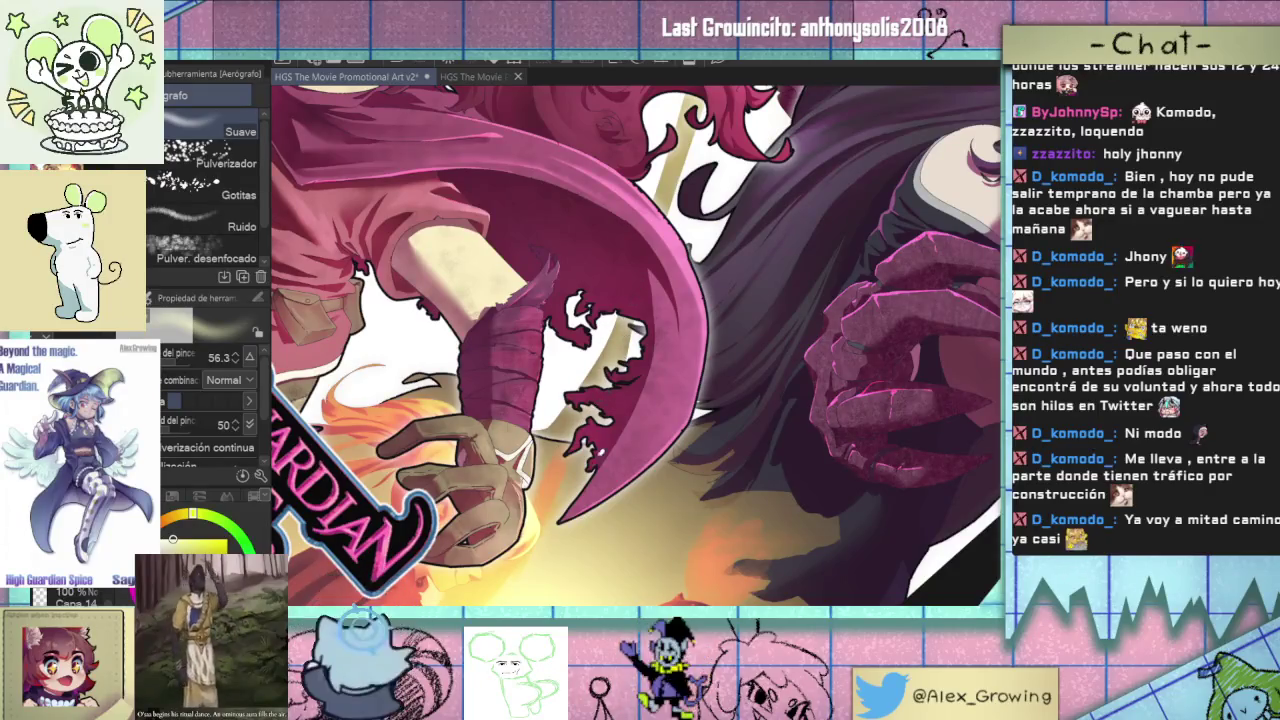
{"action": "scroll", "coordinate": [612, 440], "scroll_direction": "down", "scroll_amount": 2}
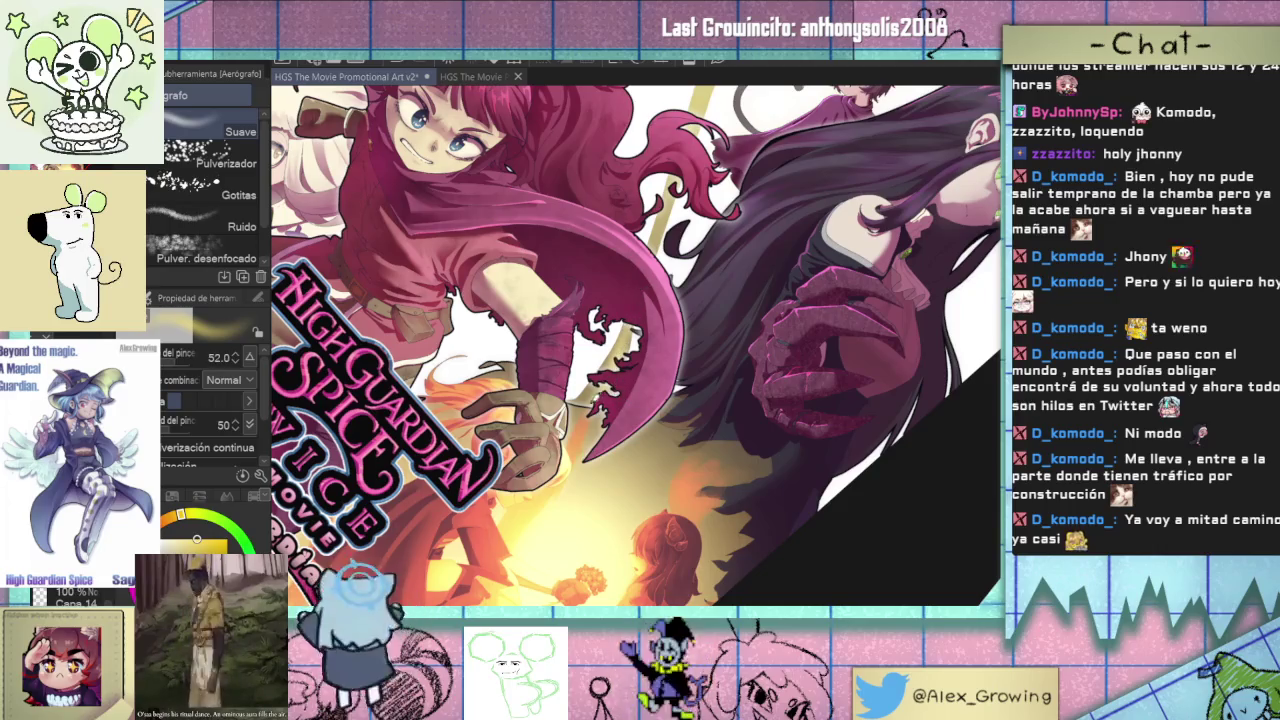
{"action": "mouse_move", "coordinate": [660, 252]}
{"action": "left_mouse_down"}
{"action": "mouse_move", "coordinate": [612, 378]}
{"action": "mouse_move", "coordinate": [628, 345]}
{"action": "left_mouse_up"}
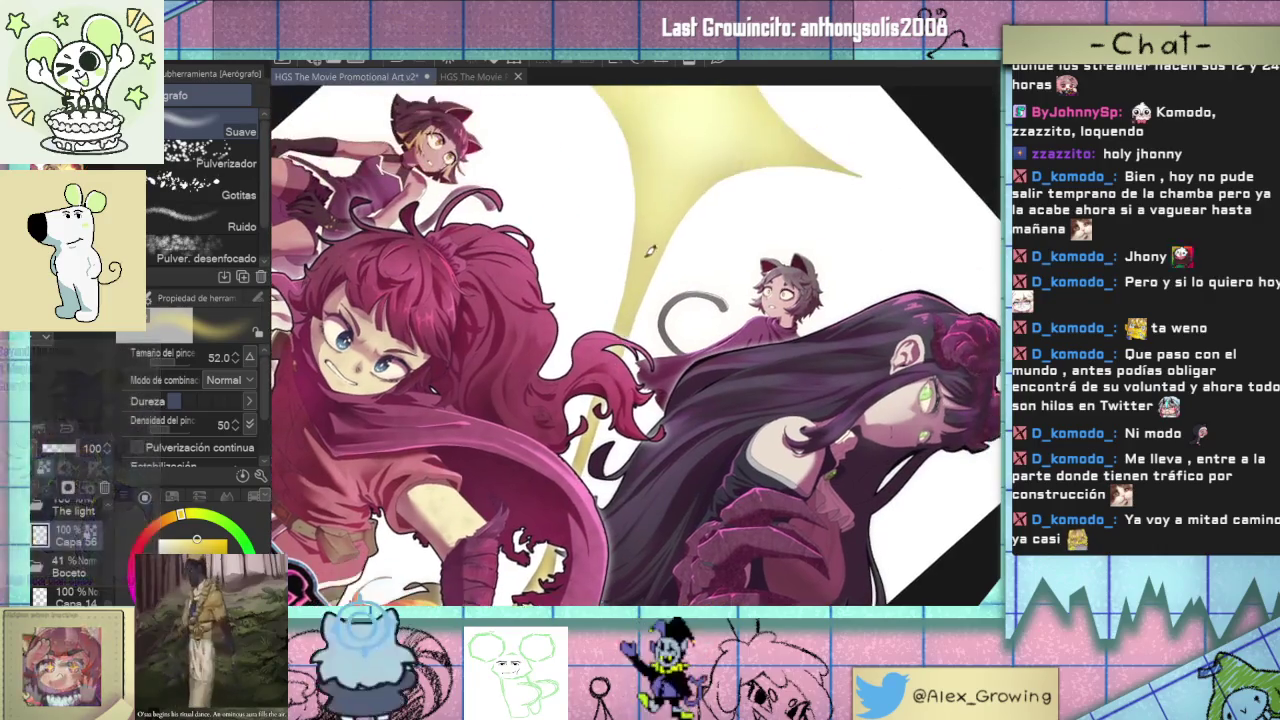
{"action": "scroll", "coordinate": [632, 368], "scroll_direction": "down", "scroll_amount": 2}
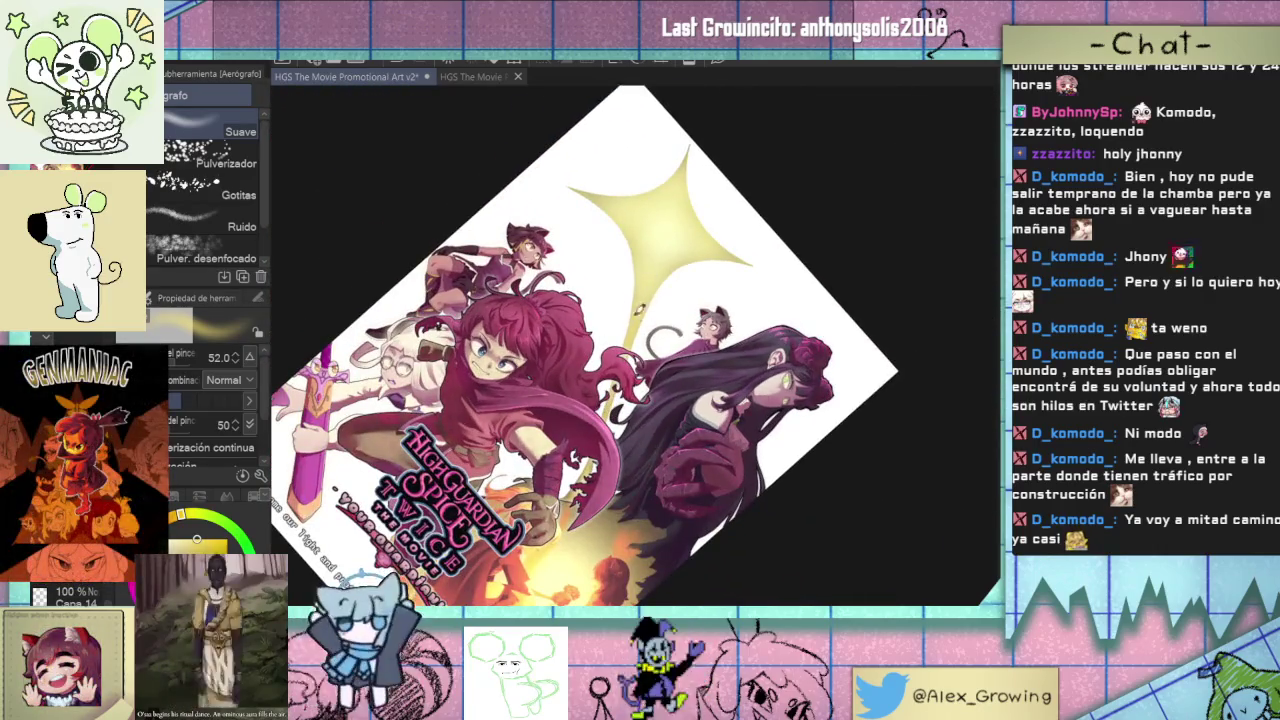
{"action": "mouse_move", "coordinate": [690, 321]}
{"action": "left_mouse_down"}
{"action": "mouse_move", "coordinate": [690, 424]}
{"action": "mouse_move", "coordinate": [703, 390]}
{"action": "left_mouse_up"}
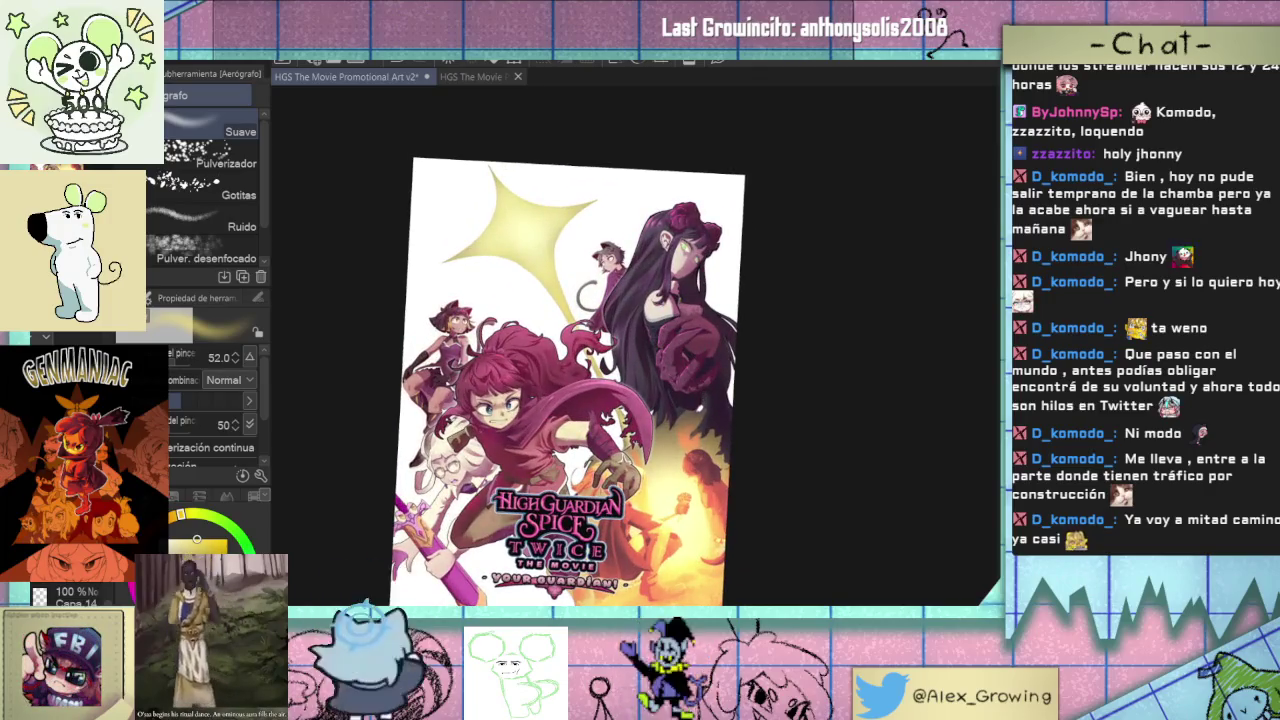
{"action": "scroll", "coordinate": [680, 434], "scroll_direction": "up", "scroll_amount": 2}
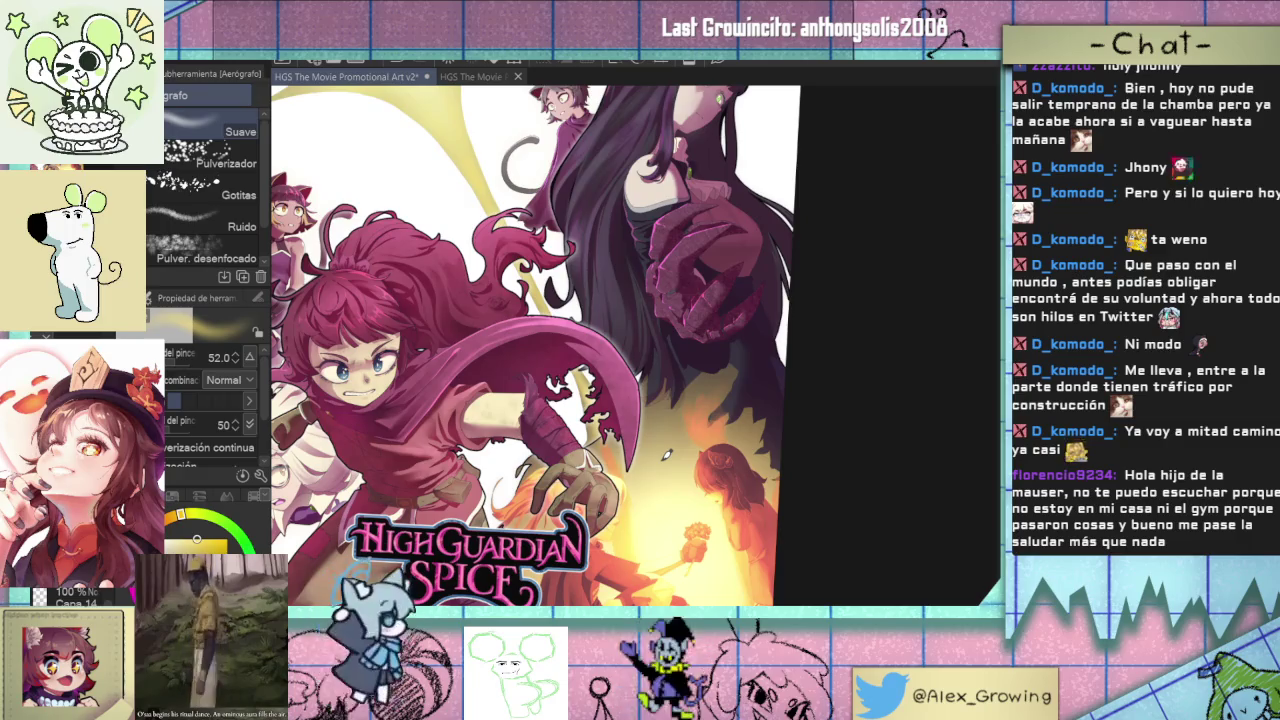
{"action": "scroll", "coordinate": [666, 455], "scroll_direction": "down", "scroll_amount": 3}
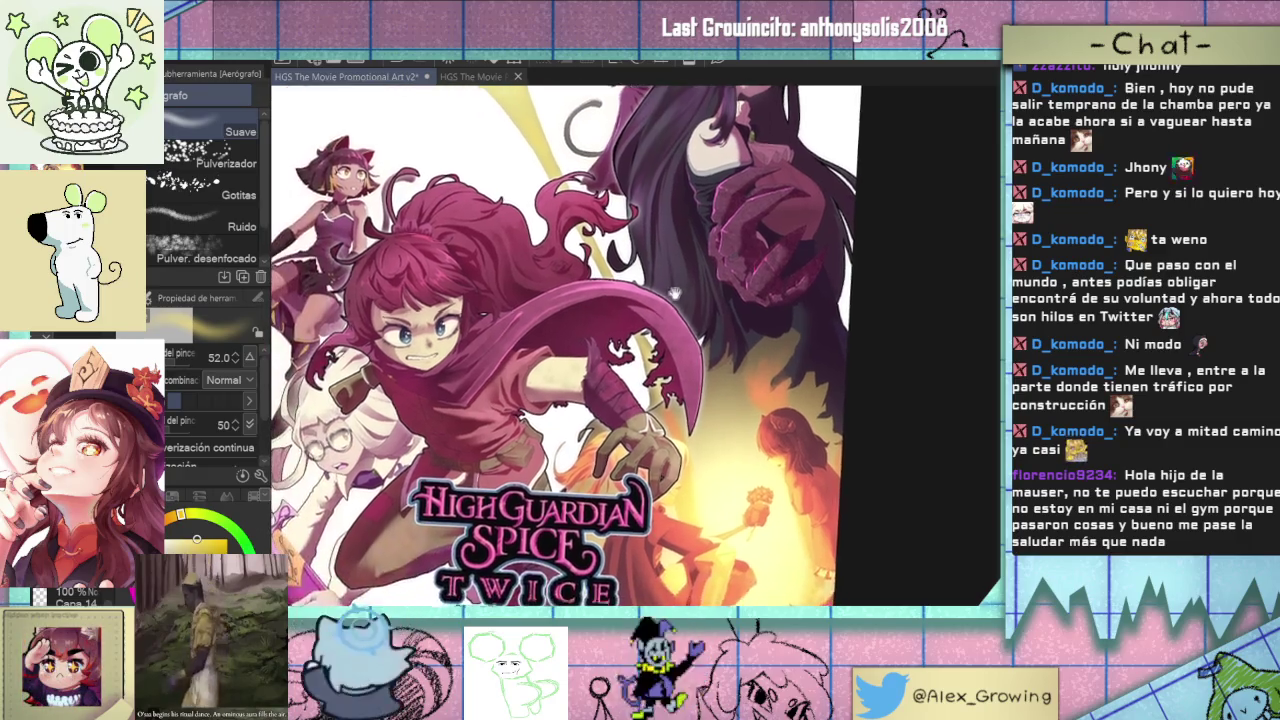
{"action": "scroll", "coordinate": [683, 311], "scroll_direction": "up", "scroll_amount": 5}
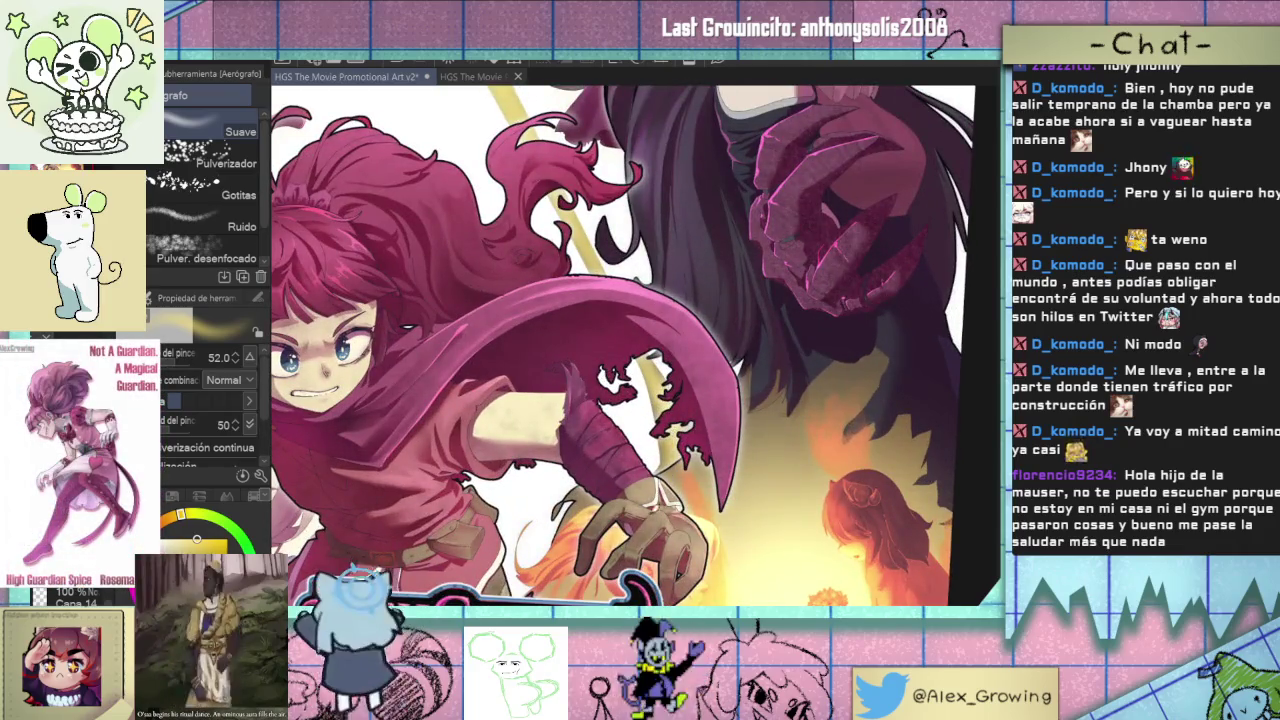
{"action": "scroll", "coordinate": [698, 420], "scroll_direction": "down", "scroll_amount": 3}
{"action": "scroll", "coordinate": [698, 420], "scroll_direction": "down", "scroll_amount": 2}
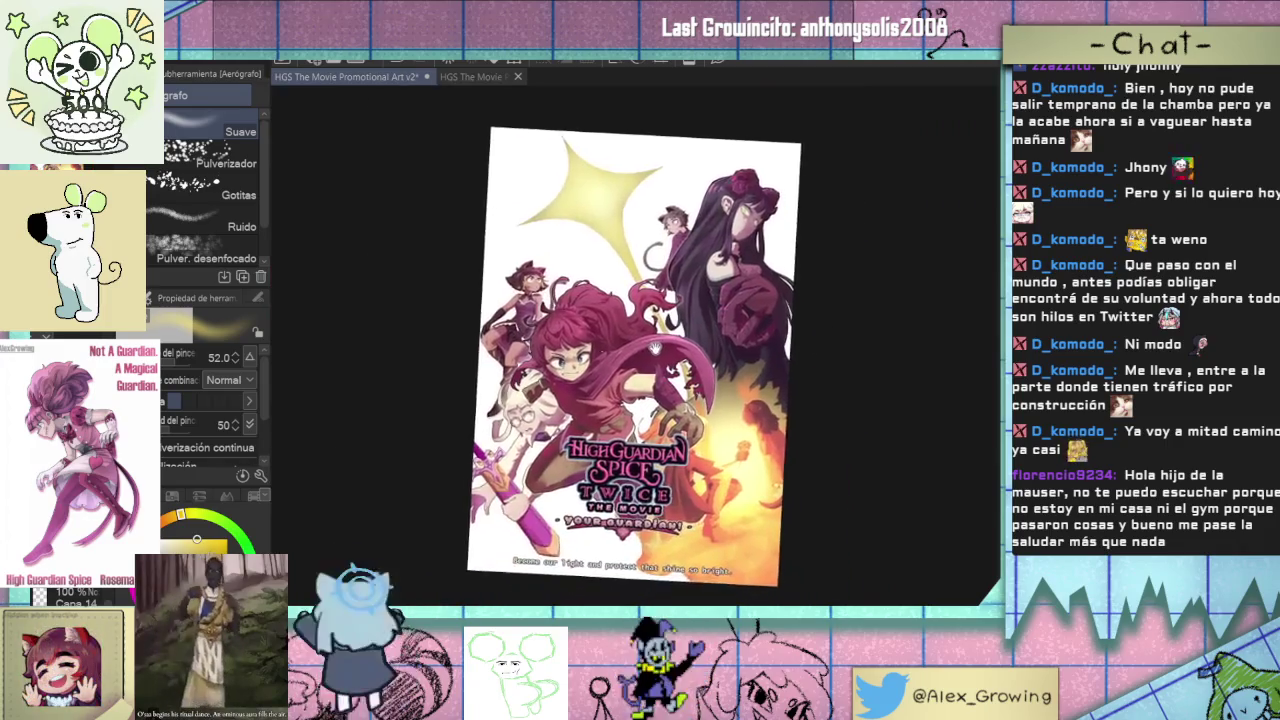
{"action": "scroll", "coordinate": [665, 430], "scroll_direction": "up", "scroll_amount": 2}
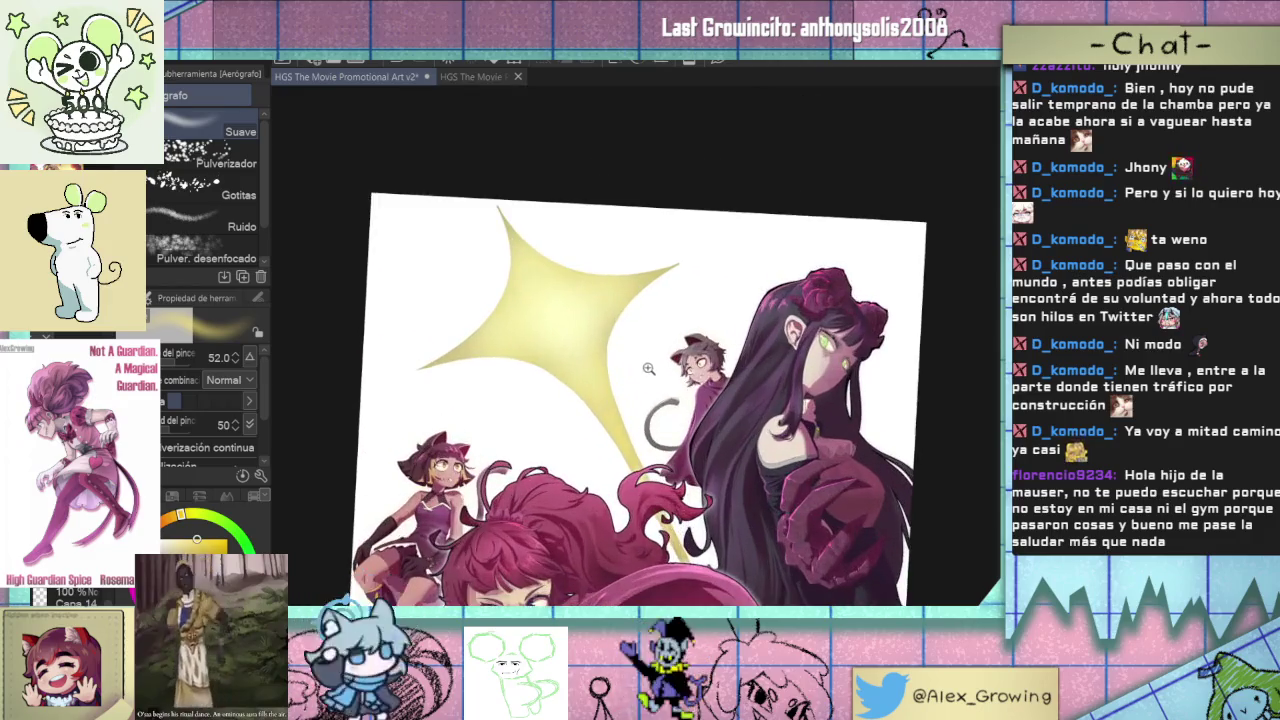
{"action": "scroll", "coordinate": [630, 400], "scroll_direction": "down", "scroll_amount": 1}
{"action": "scroll", "coordinate": [630, 360], "scroll_direction": "down", "scroll_amount": 1}
{"action": "left_click_drag", "start_coordinate": [645, 265], "coordinate": [635, 266]}
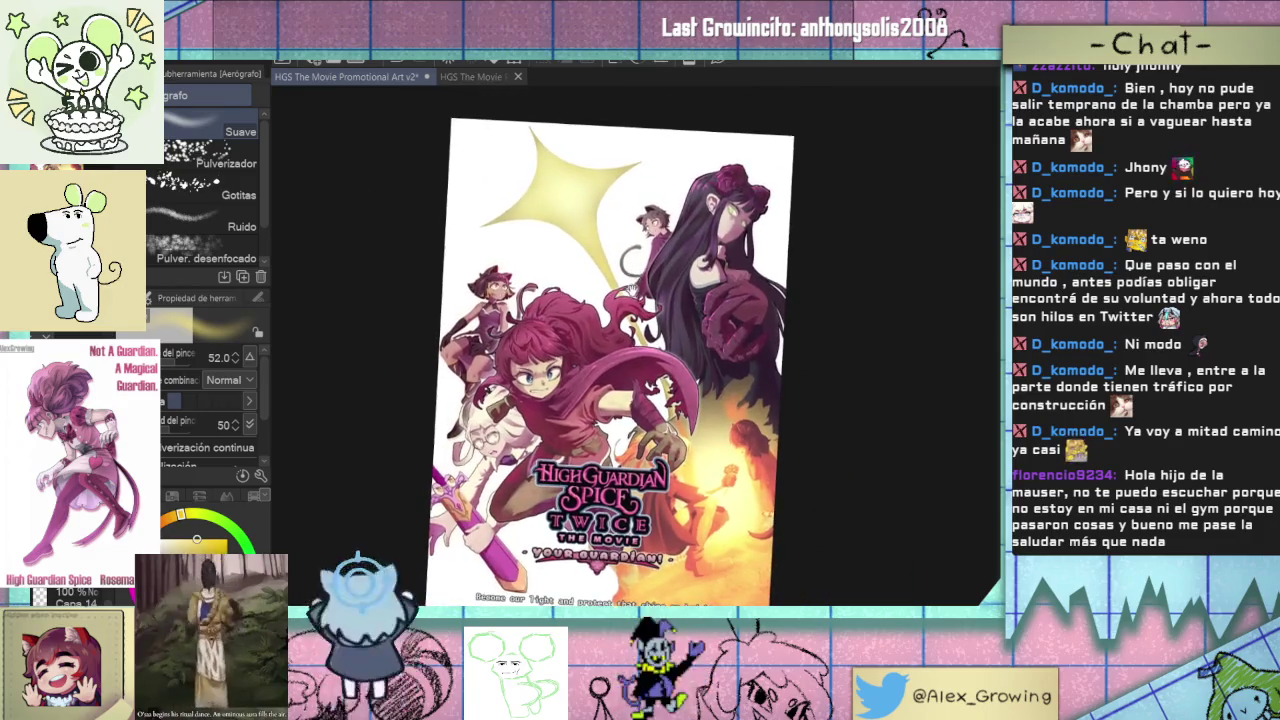
{"action": "key", "text": "ctrl+0"}
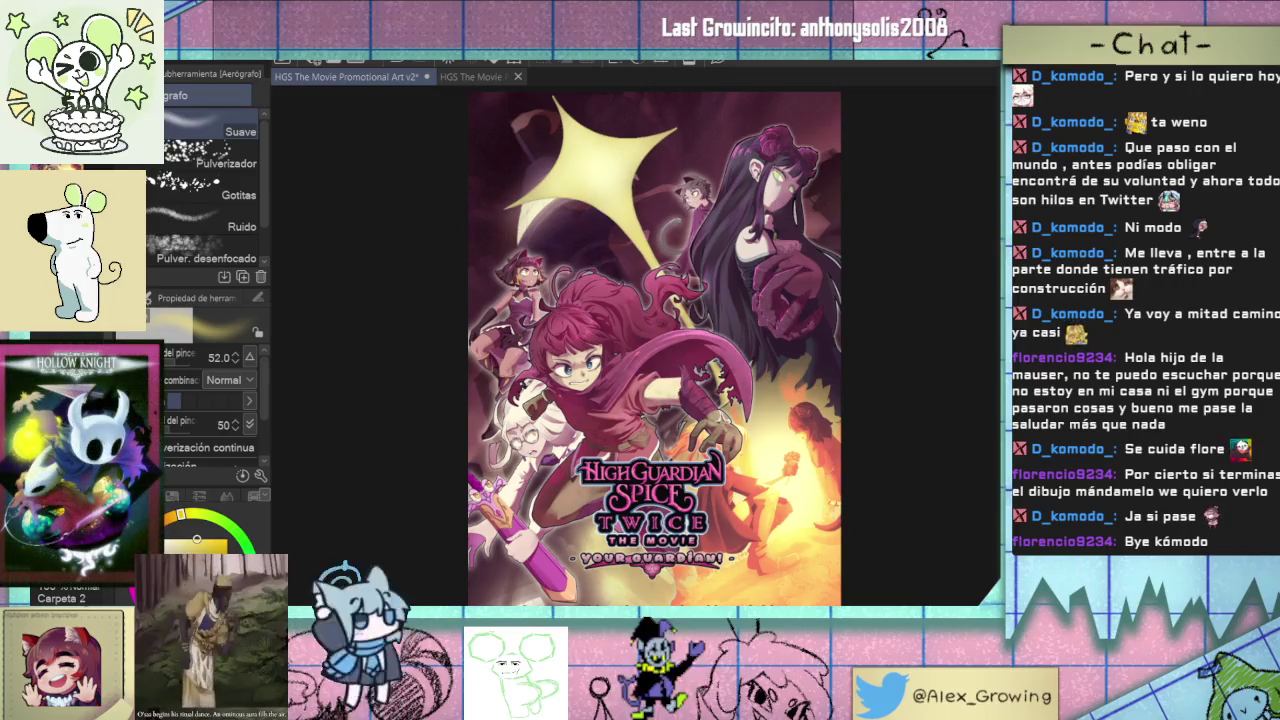
- Zoom in around the glowing star against the dark background, then select layer Capa 56
{"action": "scroll", "coordinate": [575, 192], "scroll_direction": "up", "scroll_amount": 3}
{"action": "scroll", "coordinate": [520, 280], "scroll_direction": "up", "scroll_amount": 2}
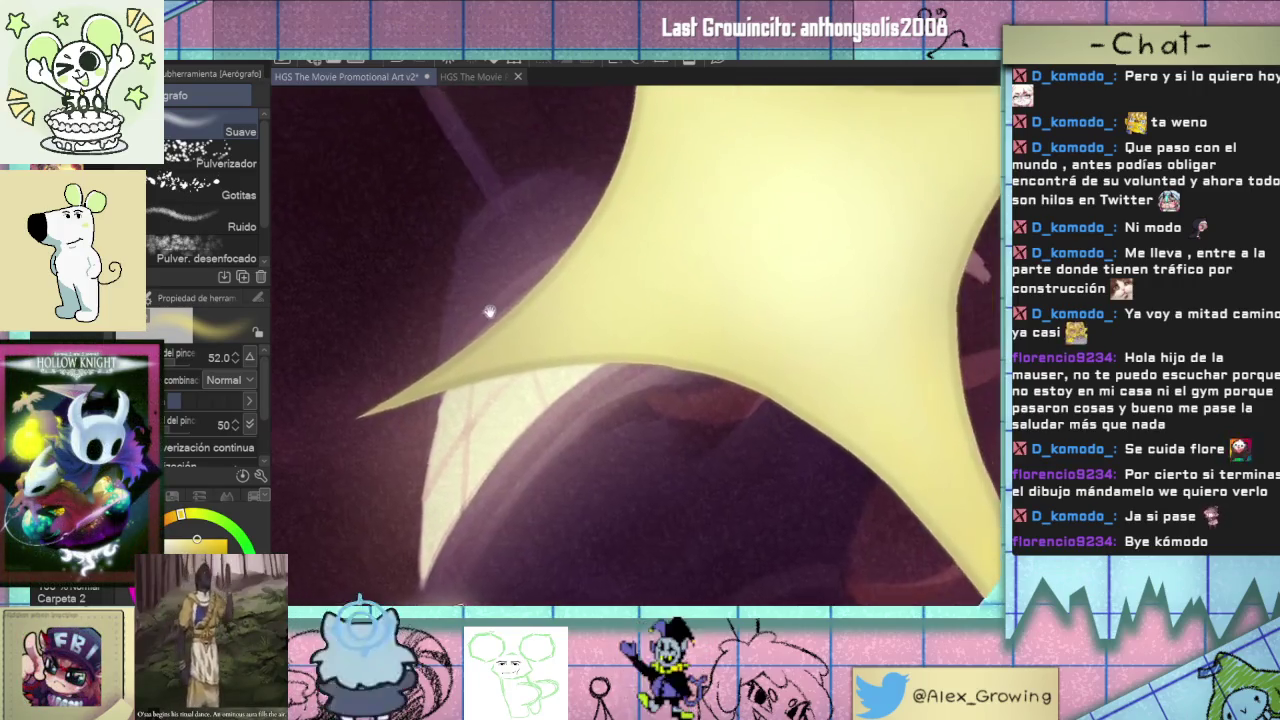
{"action": "scroll", "coordinate": [558, 323], "scroll_direction": "up", "scroll_amount": 2}
{"action": "scroll", "coordinate": [558, 323], "scroll_direction": "down", "scroll_amount": 2}
{"action": "scroll", "coordinate": [491, 463], "scroll_direction": "down", "scroll_amount": 1}
{"action": "scroll", "coordinate": [491, 463], "scroll_direction": "down", "scroll_amount": 2}
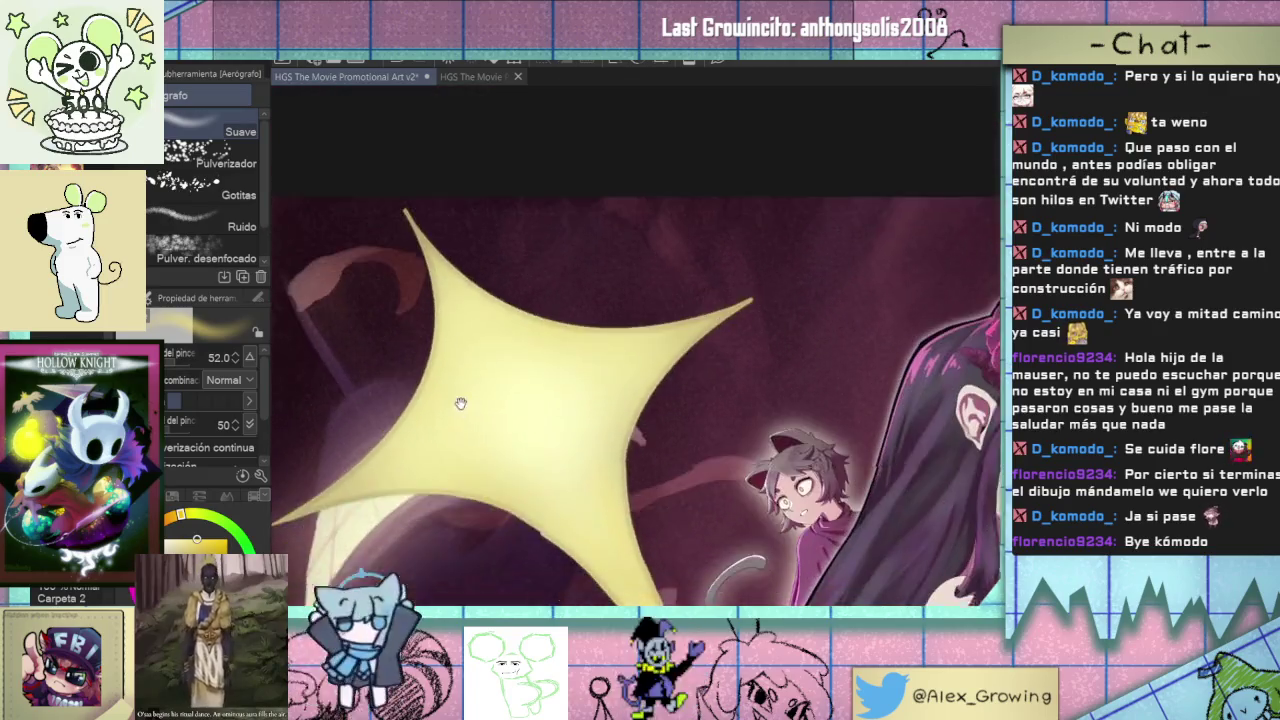
{"action": "scroll", "coordinate": [463, 414], "scroll_direction": "down", "scroll_amount": 2}
{"action": "scroll", "coordinate": [455, 296], "scroll_direction": "down", "scroll_amount": 3}
{"action": "scroll", "coordinate": [600, 250], "scroll_direction": "up", "scroll_amount": 2}
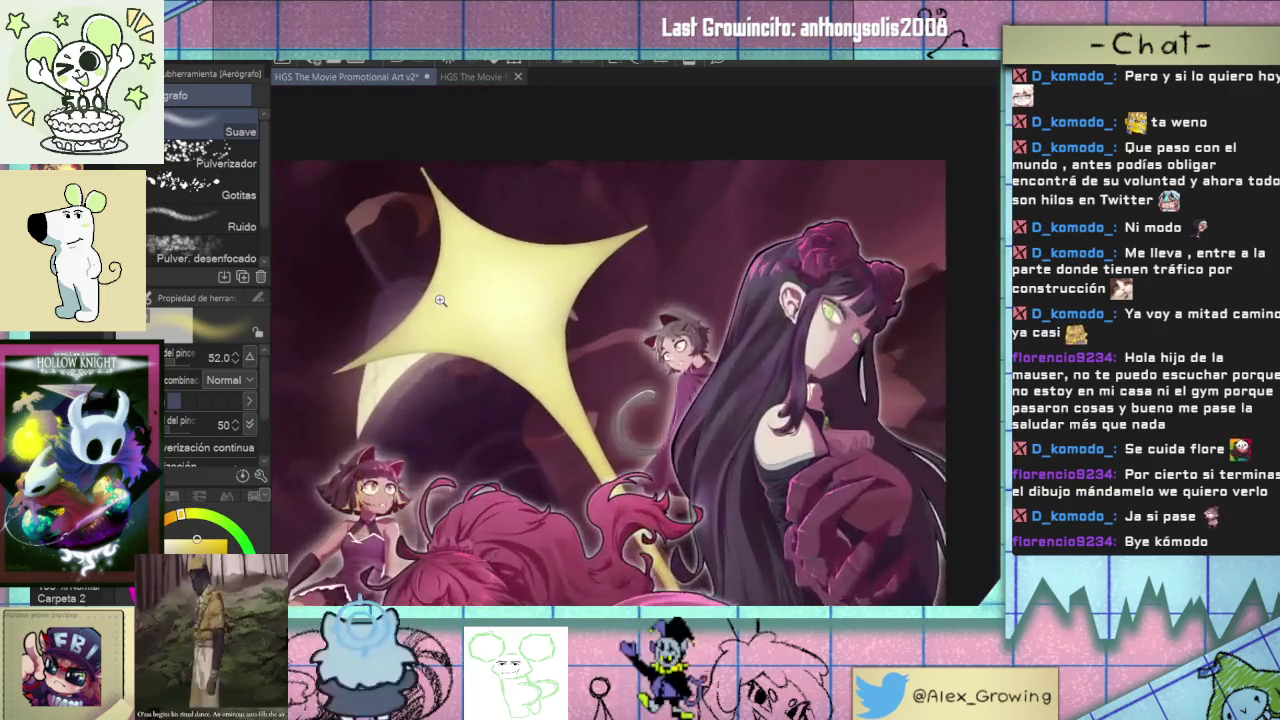
{"action": "scroll", "coordinate": [650, 230], "scroll_direction": "up", "scroll_amount": 1}
{"action": "scroll", "coordinate": [732, 218], "scroll_direction": "up", "scroll_amount": 3}
{"action": "scroll", "coordinate": [732, 218], "scroll_direction": "down", "scroll_amount": 2}
{"action": "scroll", "coordinate": [700, 230], "scroll_direction": "down", "scroll_amount": 2}
{"action": "scroll", "coordinate": [664, 242], "scroll_direction": "up", "scroll_amount": 3}
{"action": "scroll", "coordinate": [642, 250], "scroll_direction": "down", "scroll_amount": 1}
{"action": "left_click_drag", "start_coordinate": [524, 349], "coordinate": [530, 284]}
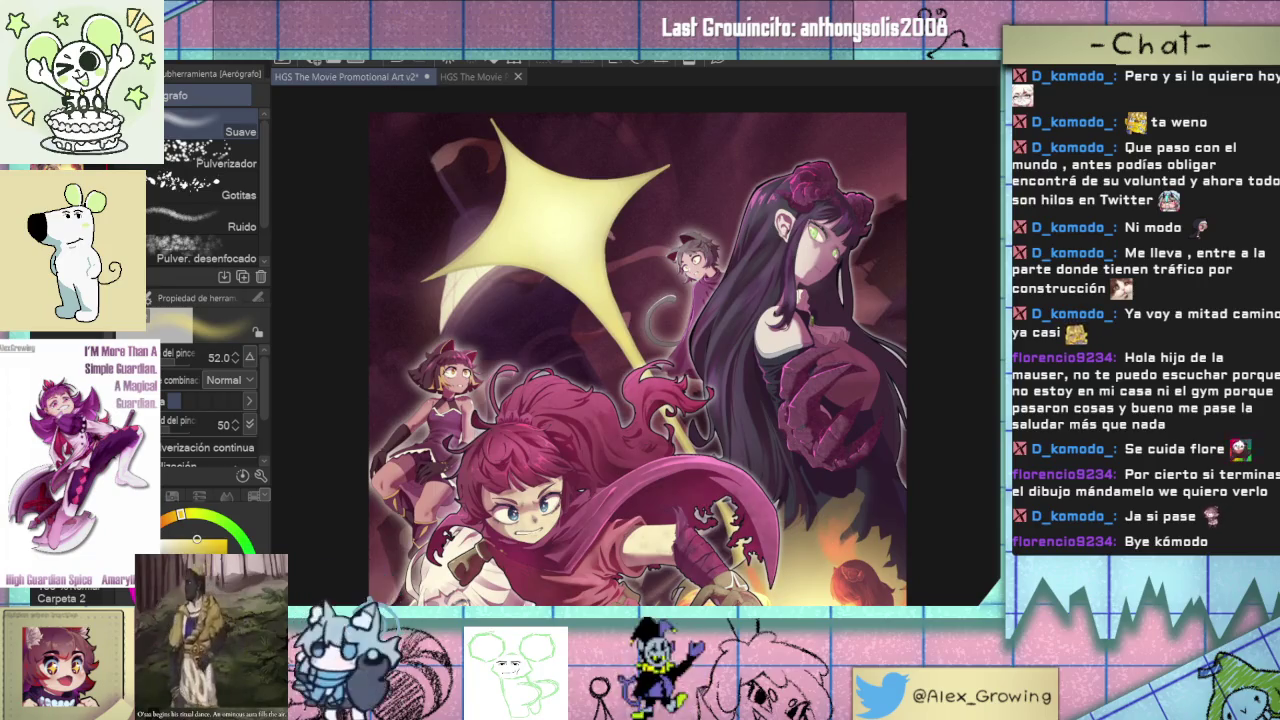
{"action": "left_click", "coordinate": [65, 598]}
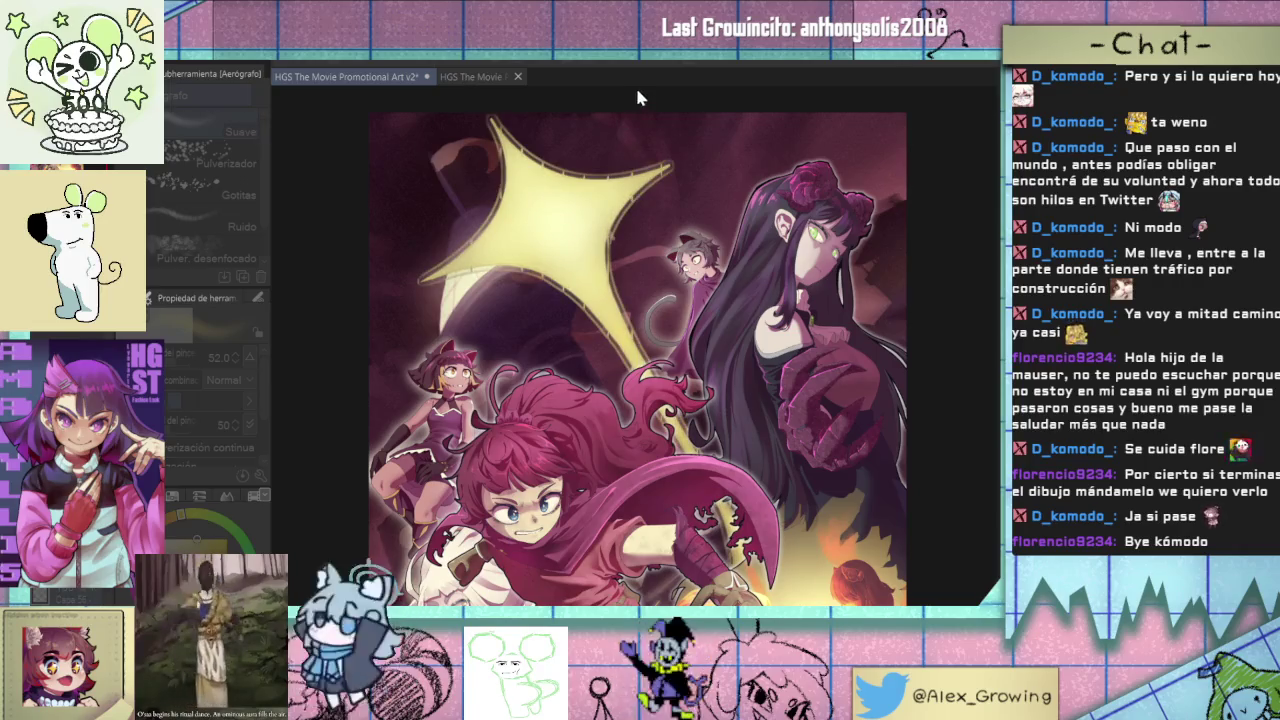
{"action": "scroll", "coordinate": [654, 165], "scroll_direction": "up", "scroll_amount": 5}
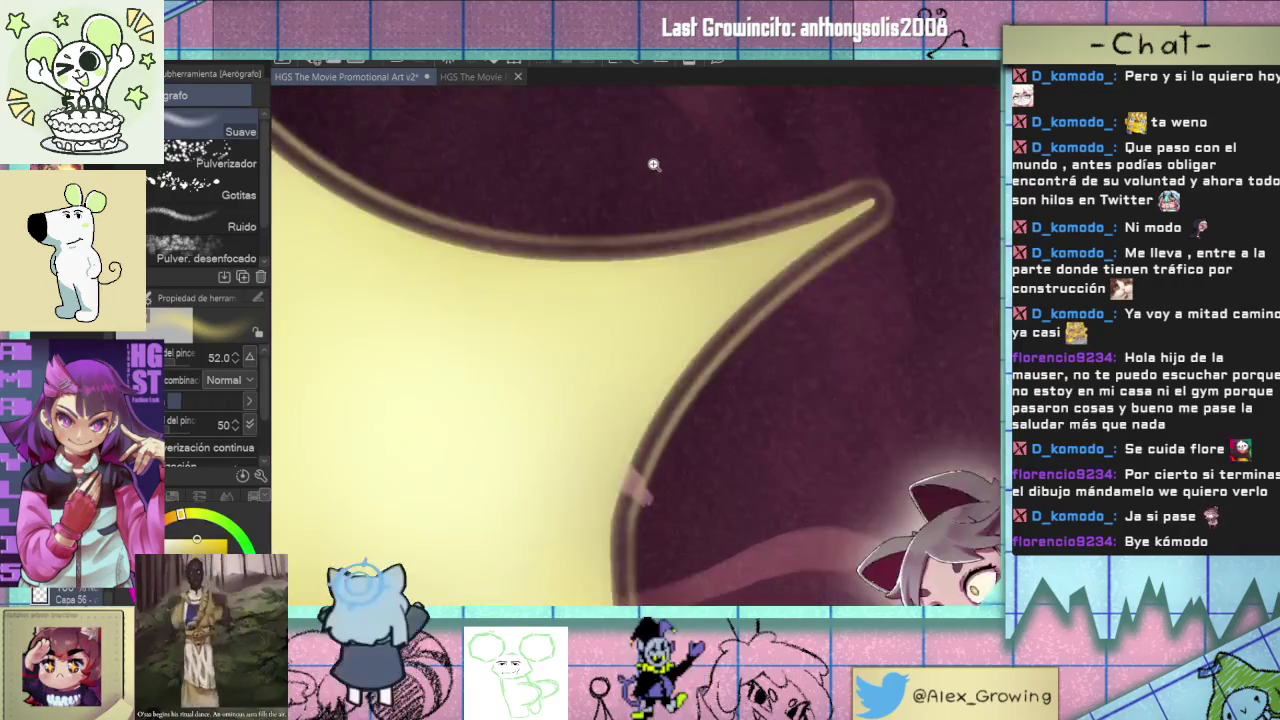
{"action": "key", "text": "ctrl+0"}
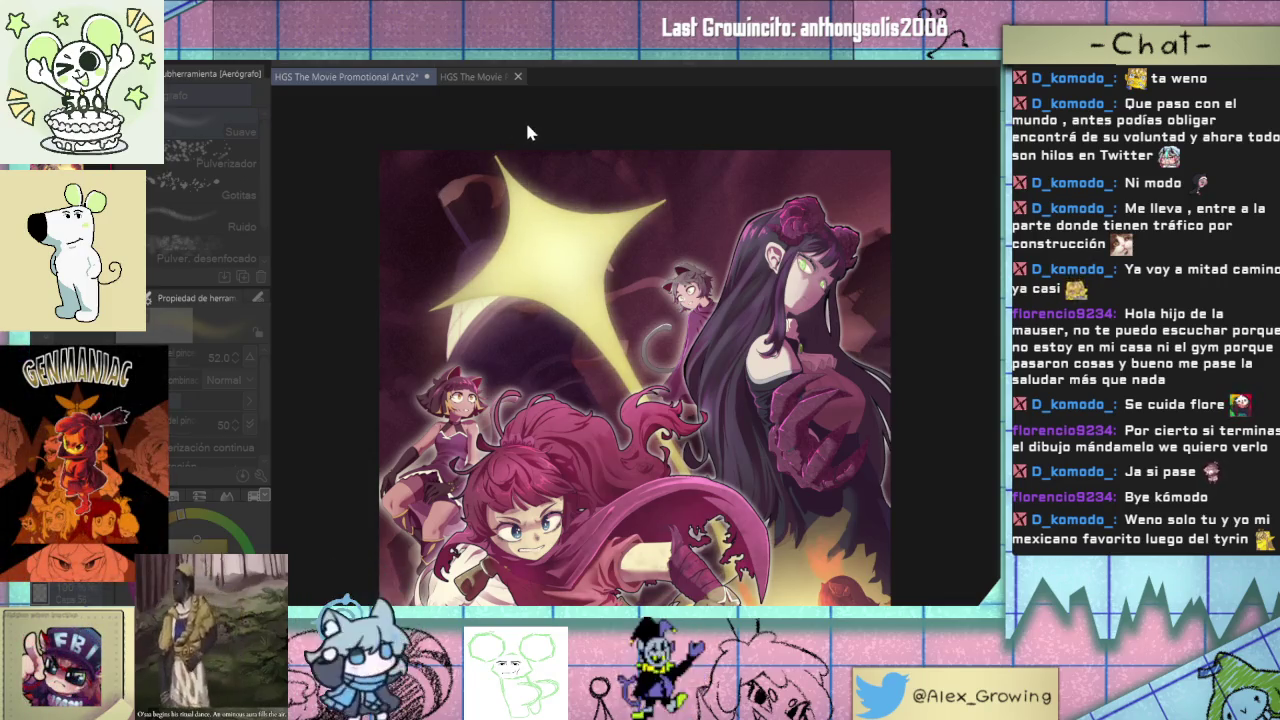
{"action": "left_click", "coordinate": [615, 100]}
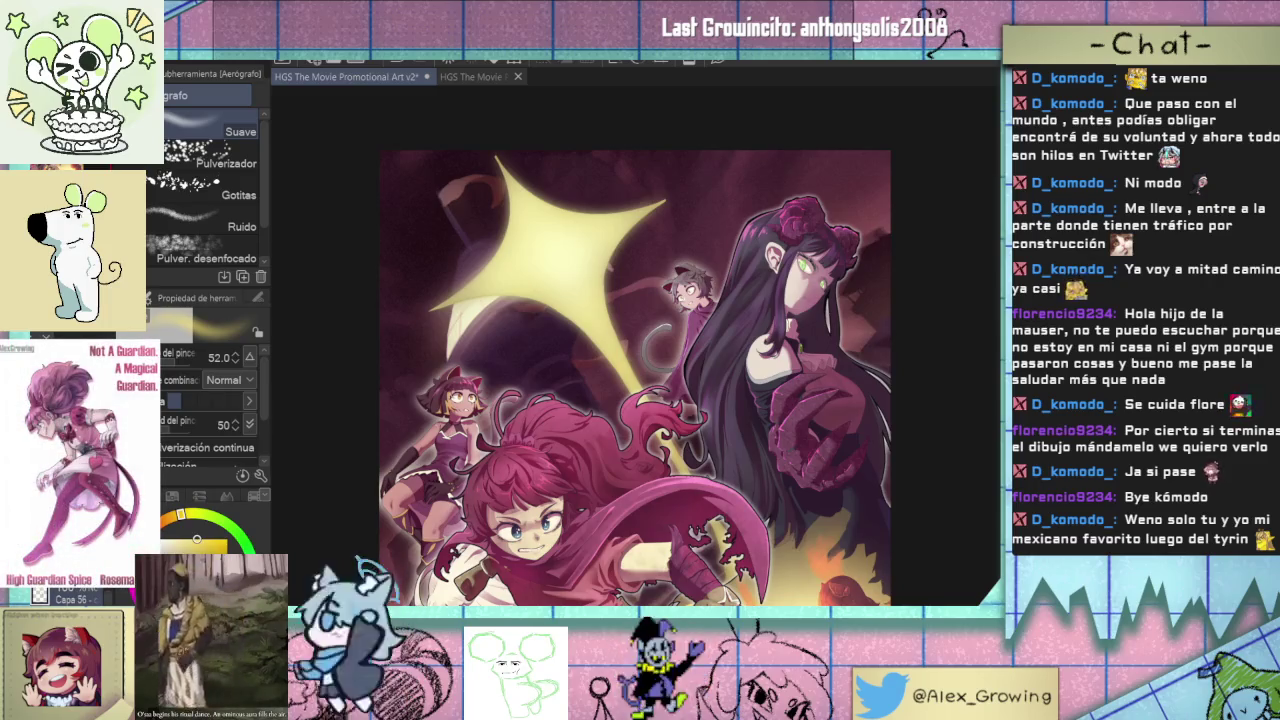
{"action": "left_click_drag", "start_coordinate": [565, 235], "coordinate": [635, 365]}
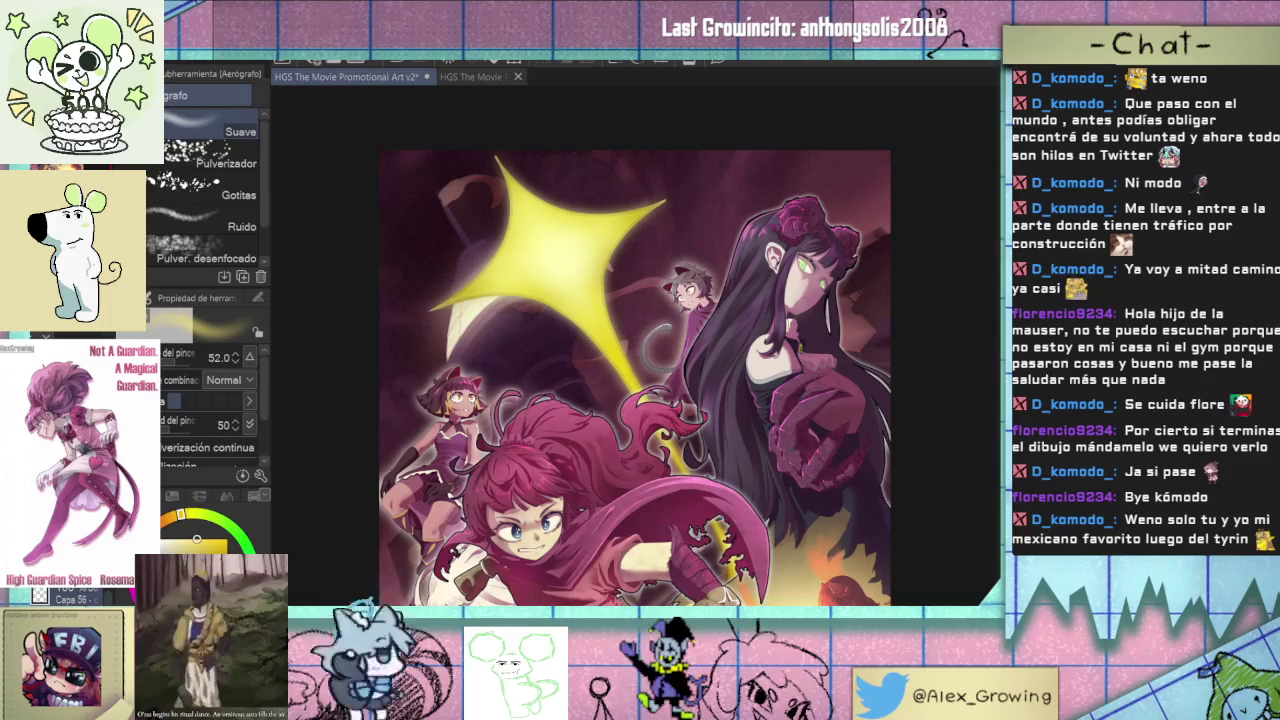
- Fit the poster in view, turn the yellow star into a white glow, and look it over
{"action": "key", "text": "ctrl+0"}
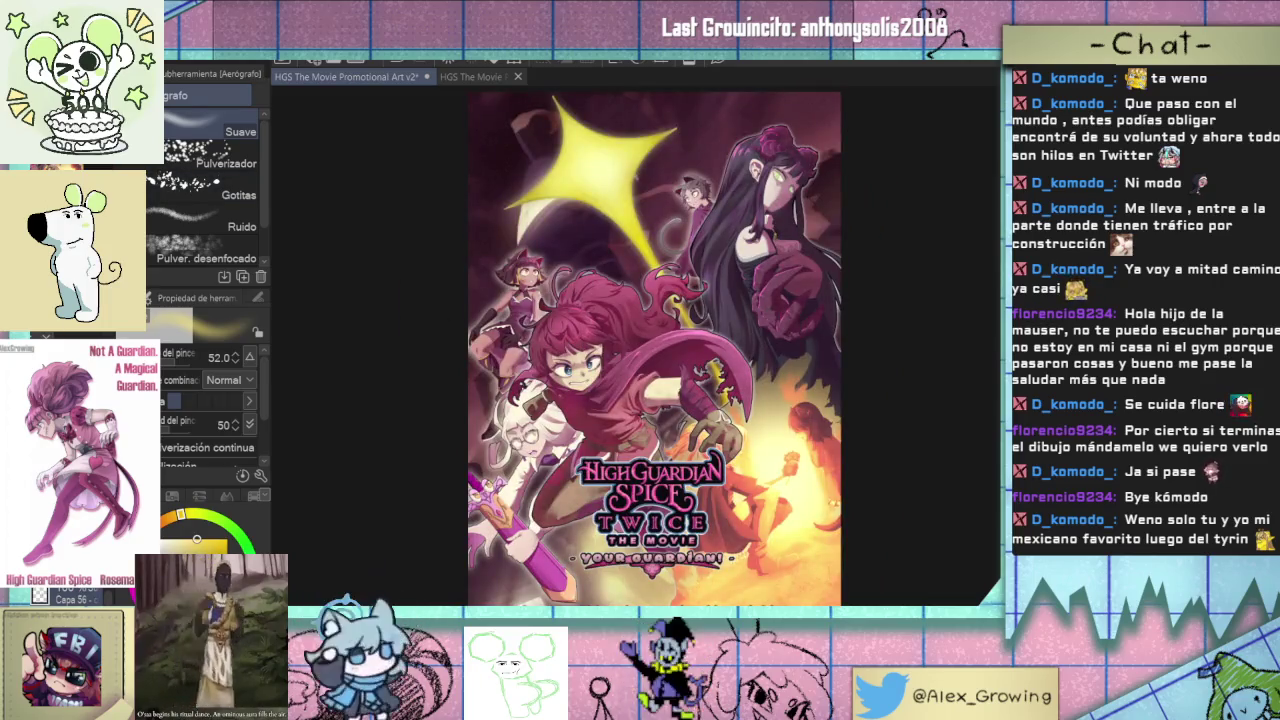
{"action": "key", "text": "ctrl+z"}
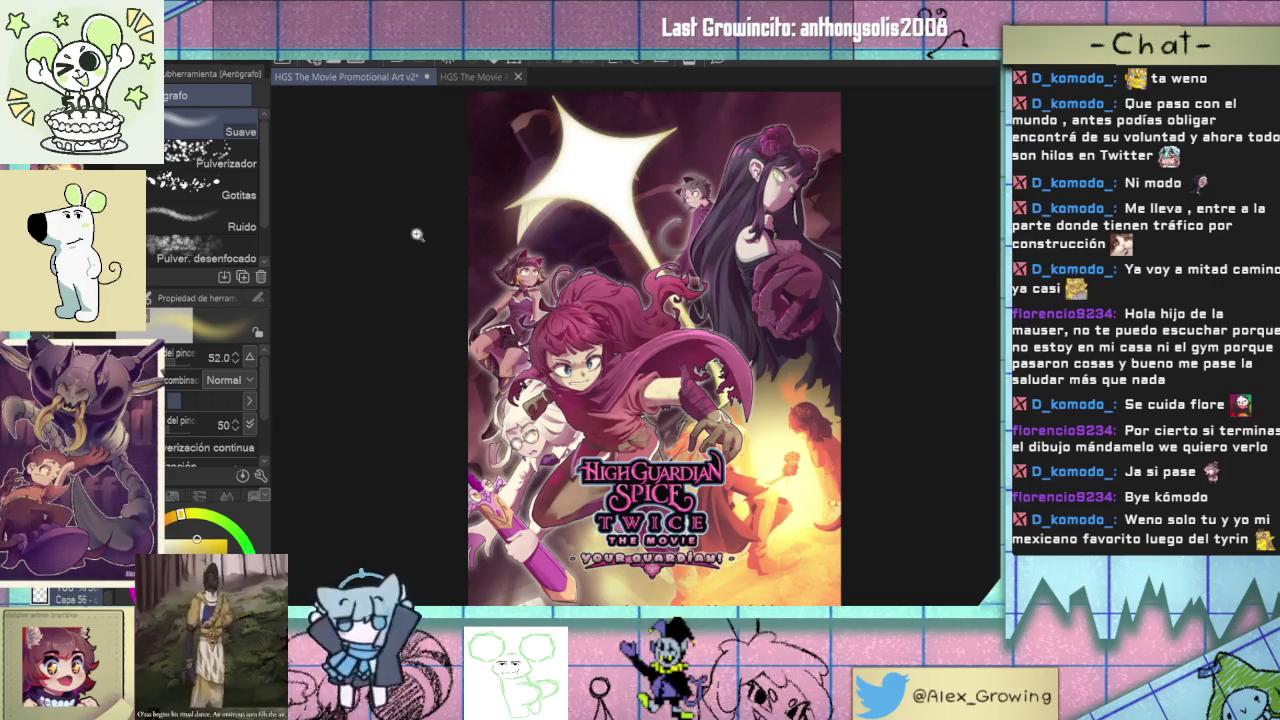
{"action": "scroll", "coordinate": [420, 370], "scroll_direction": "up", "scroll_amount": 3}
{"action": "scroll", "coordinate": [420, 370], "scroll_direction": "up", "scroll_amount": 3}
{"action": "scroll", "coordinate": [368, 397], "scroll_direction": "down", "scroll_amount": 4}
{"action": "left_click_drag", "start_coordinate": [368, 397], "coordinate": [426, 290]}
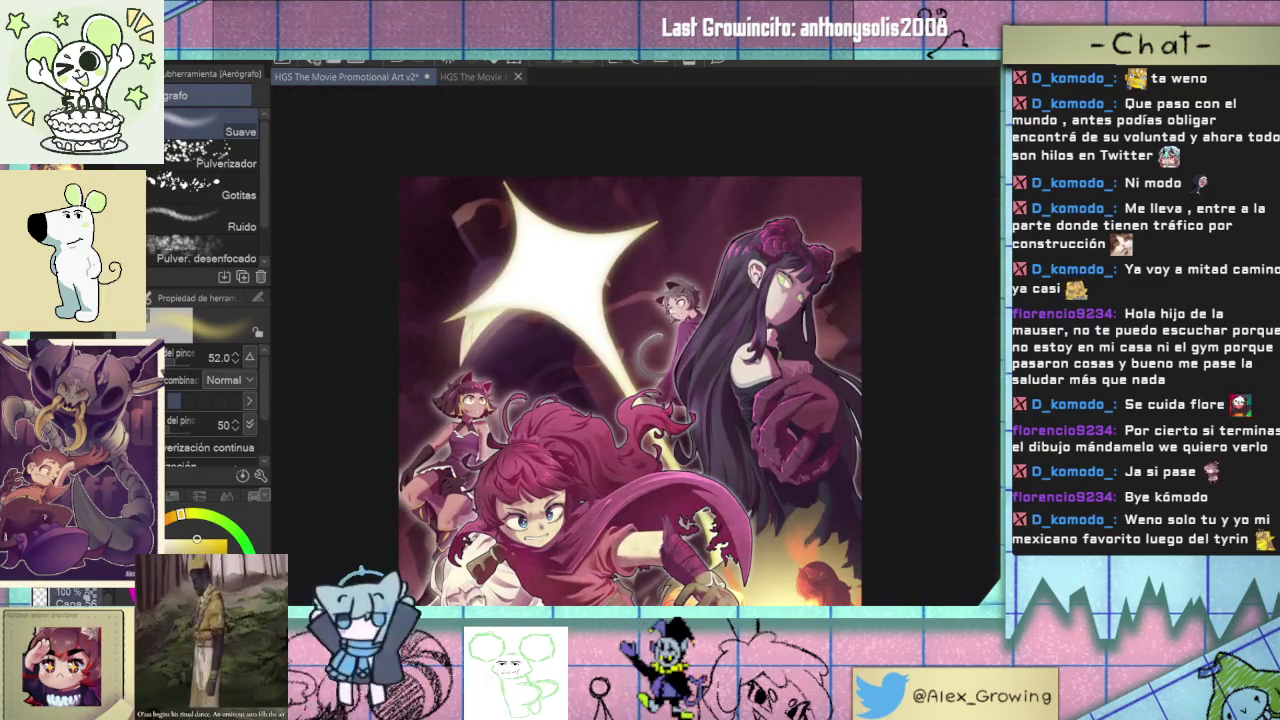
- Add a new glow layer with a much larger airbrush, comparing the glow stroke with undo/redo
{"action": "key", "text": "ctrl+shift+n"}
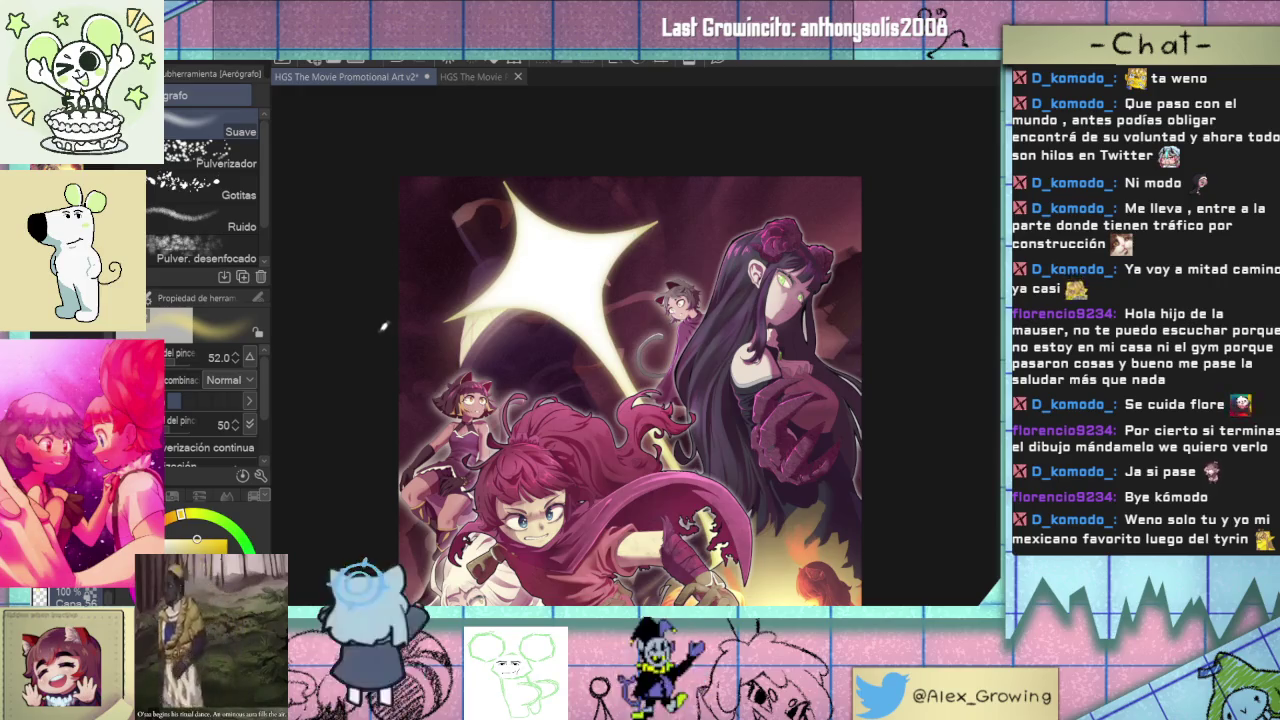
{"action": "mouse_move", "coordinate": [384, 327]}
{"action": "left_mouse_down"}
{"action": "mouse_move", "coordinate": [600, 290]}
{"action": "mouse_move", "coordinate": [575, 266]}
{"action": "left_mouse_up"}
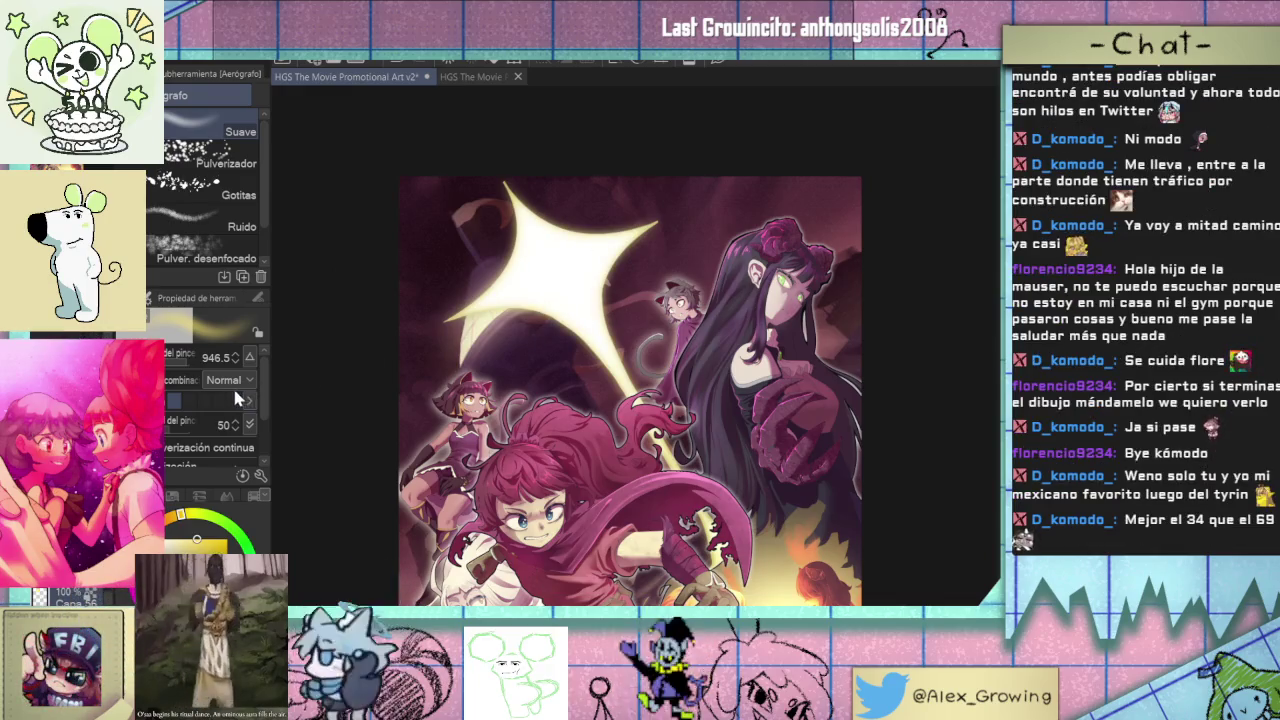
{"action": "key", "text": "ctrl+z"}
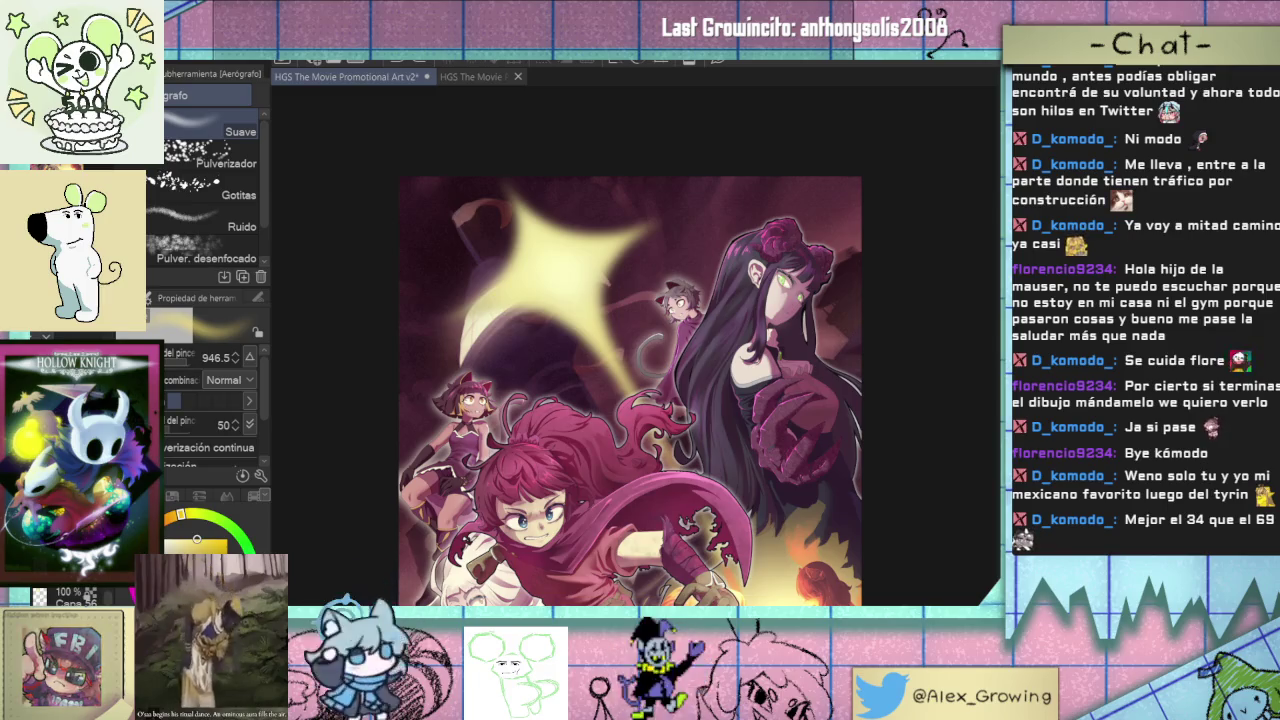
{"action": "key", "text": "ctrl+y"}
{"action": "key", "text": "ctrl+z"}
{"action": "key", "text": "ctrl+y"}
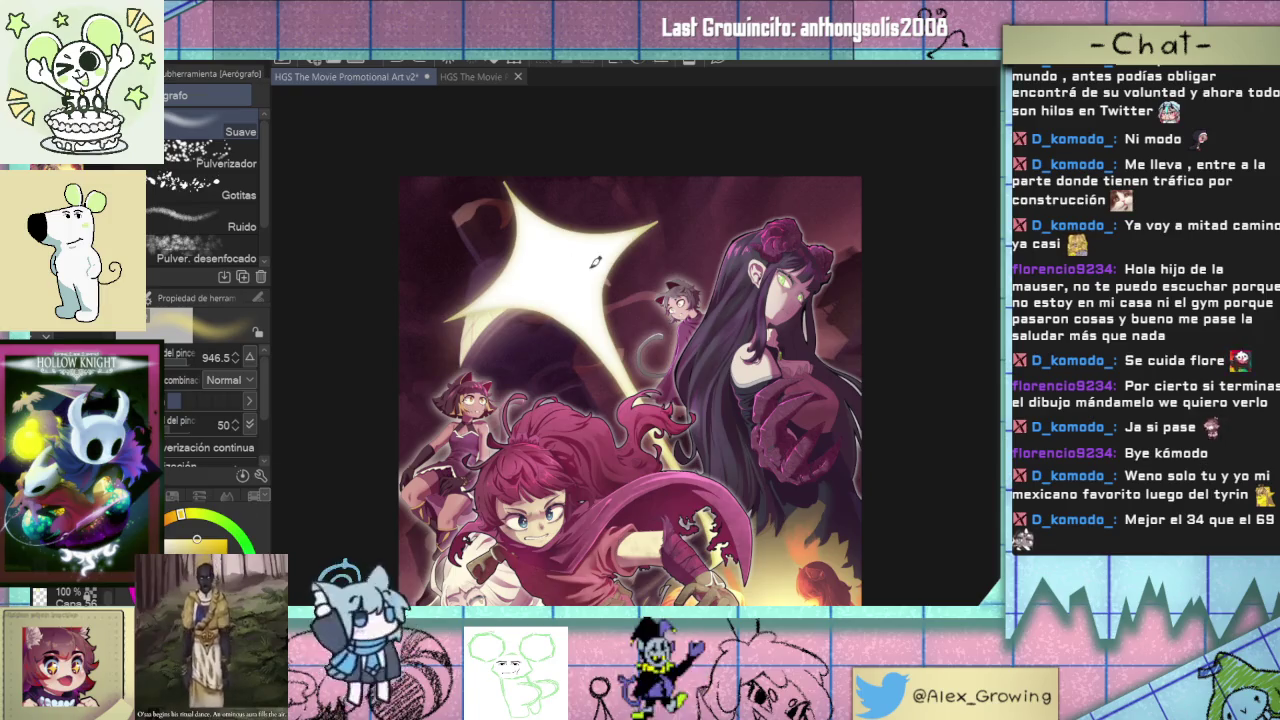
{"action": "key", "text": "ctrl+z"}
{"action": "key", "text": "ctrl+y"}
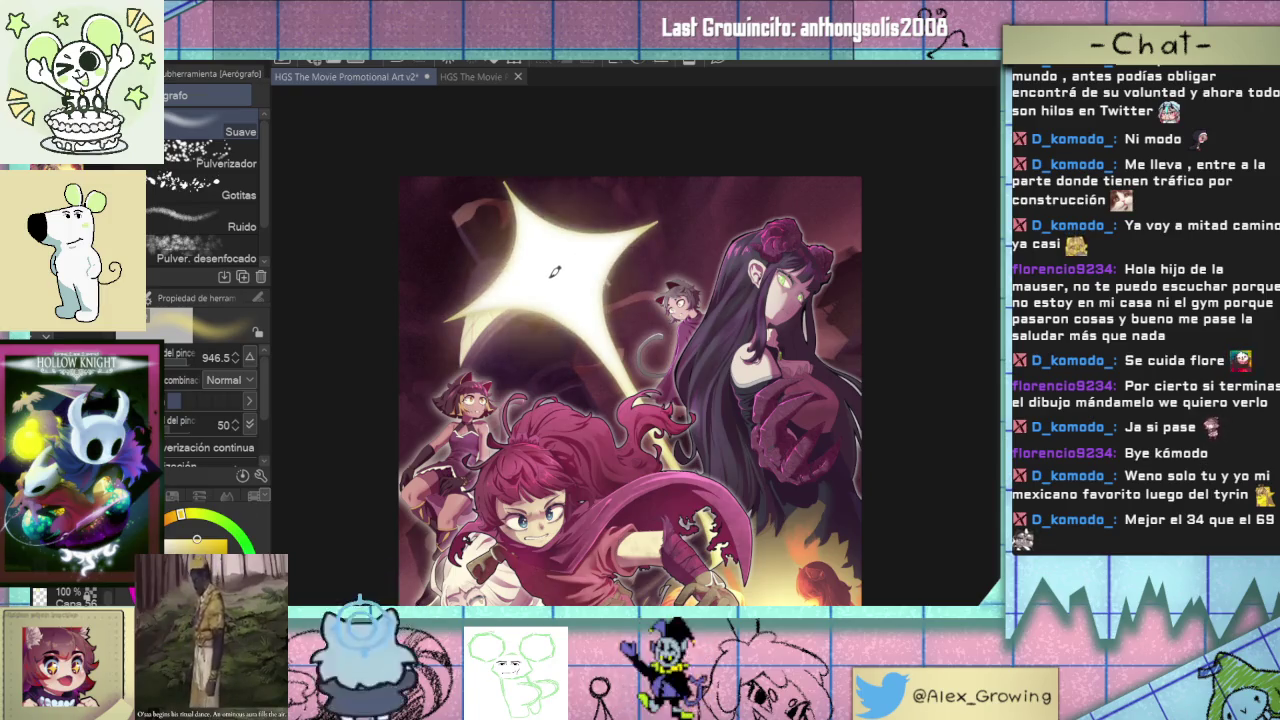
{"action": "key", "text": "ctrl+z"}
{"action": "key", "text": "ctrl+y"}
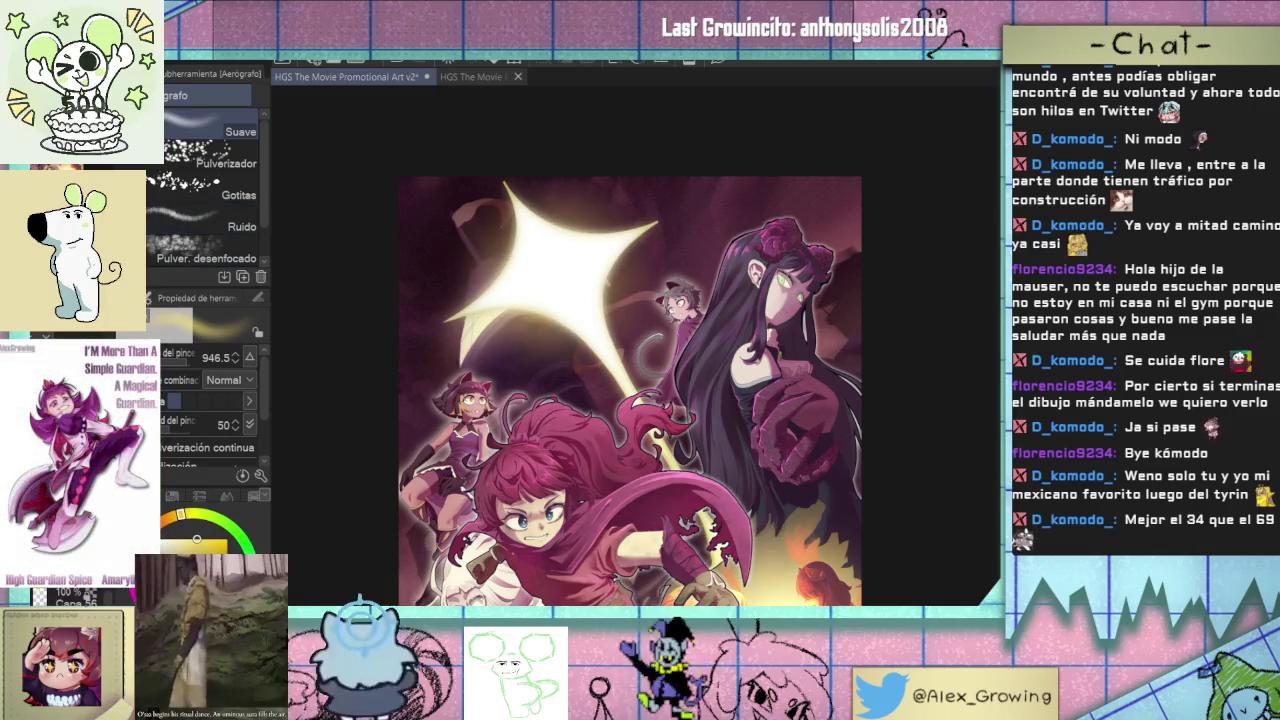
{"action": "key", "text": "ctrl+0"}
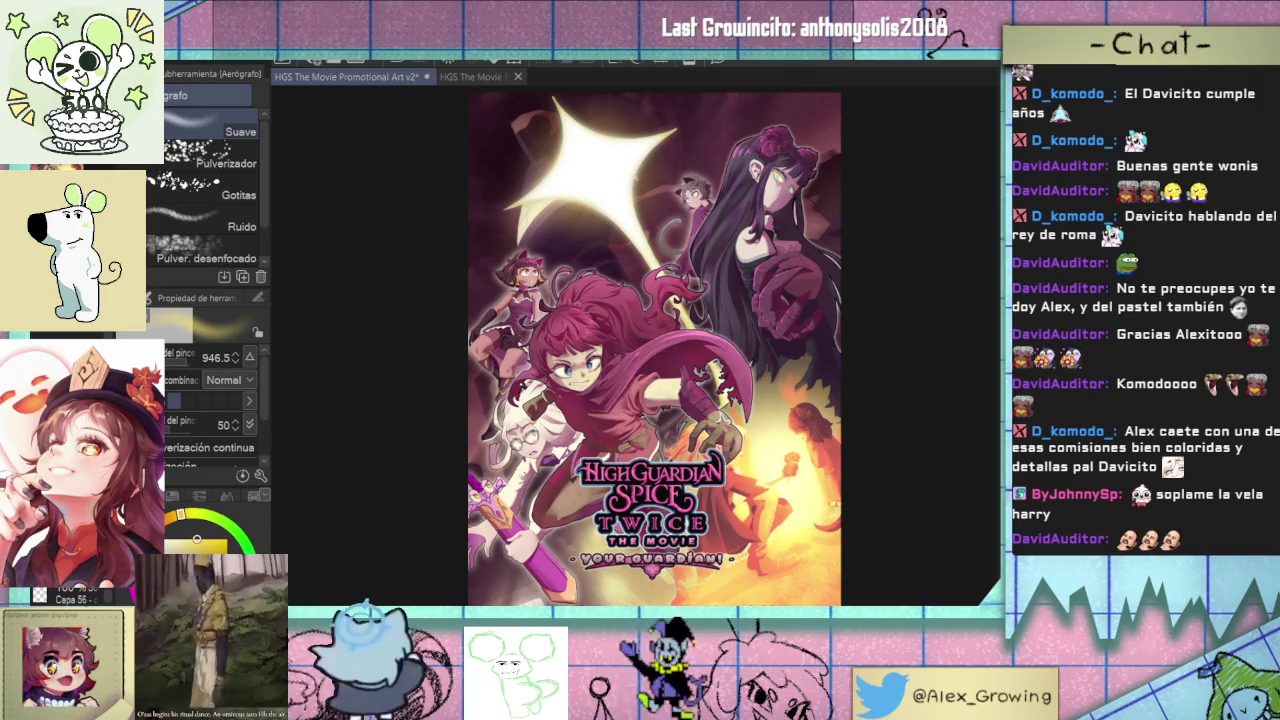
- Drop the cloudy grey texture from the Favorite materials onto the canvas over the star
{"action": "key", "text": "Tab"}
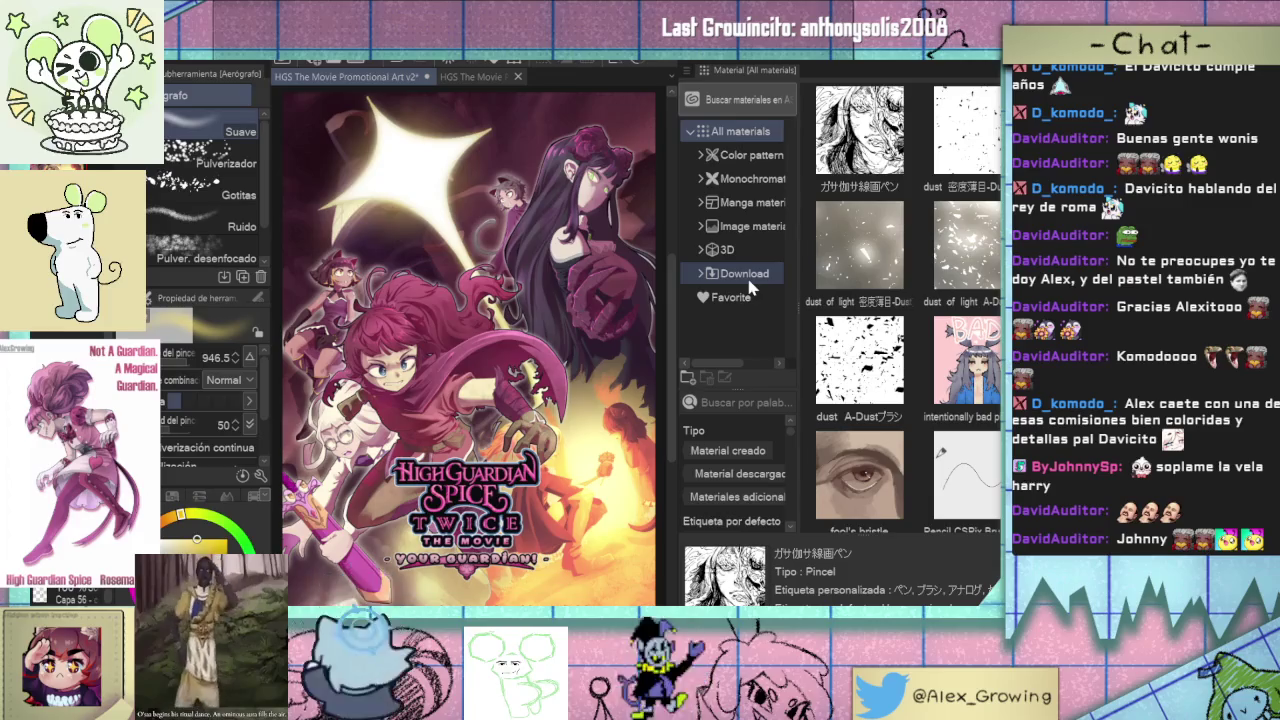
{"action": "left_click", "coordinate": [740, 296]}
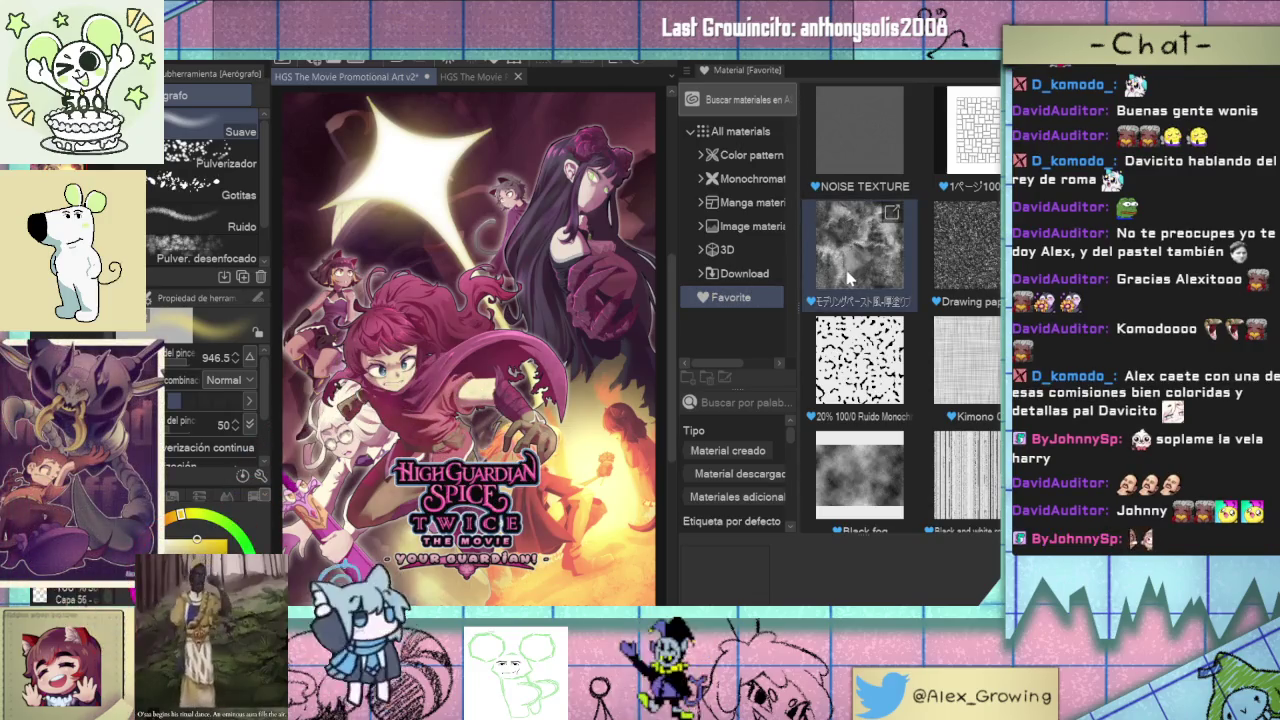
{"action": "left_click", "coordinate": [873, 285]}
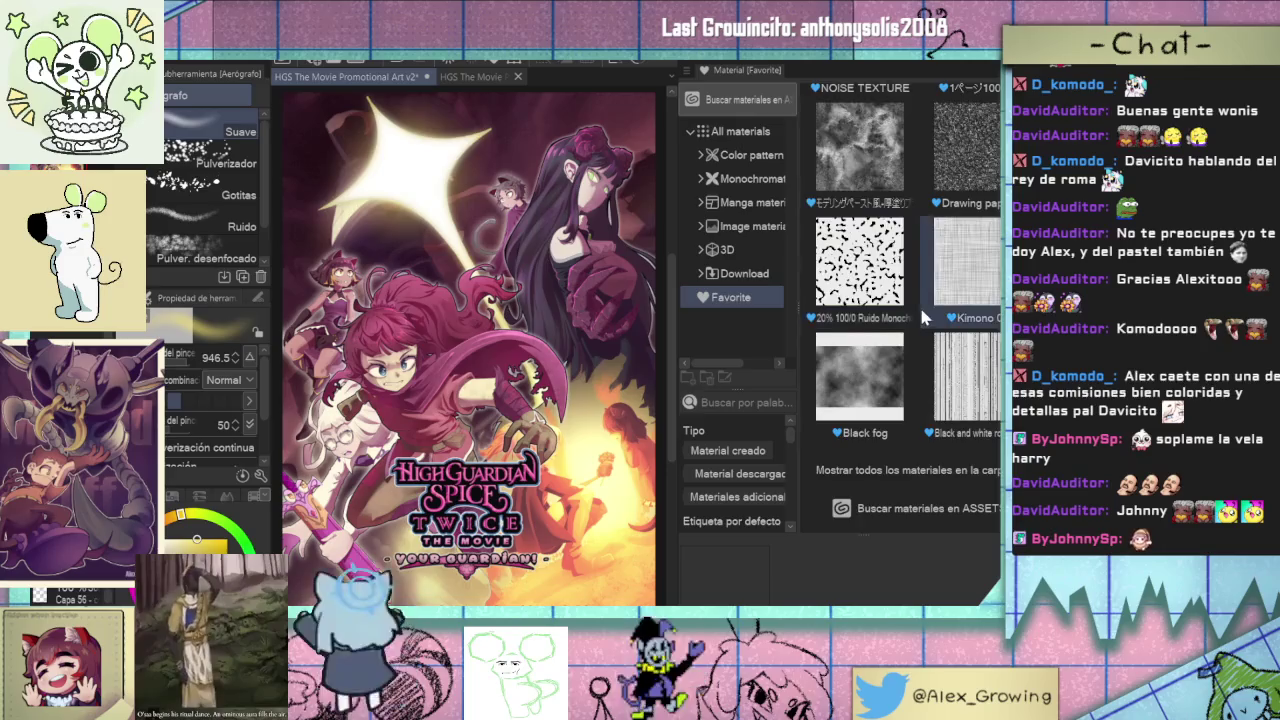
{"action": "left_click_drag", "start_coordinate": [340, 212], "coordinate": [340, 212]}
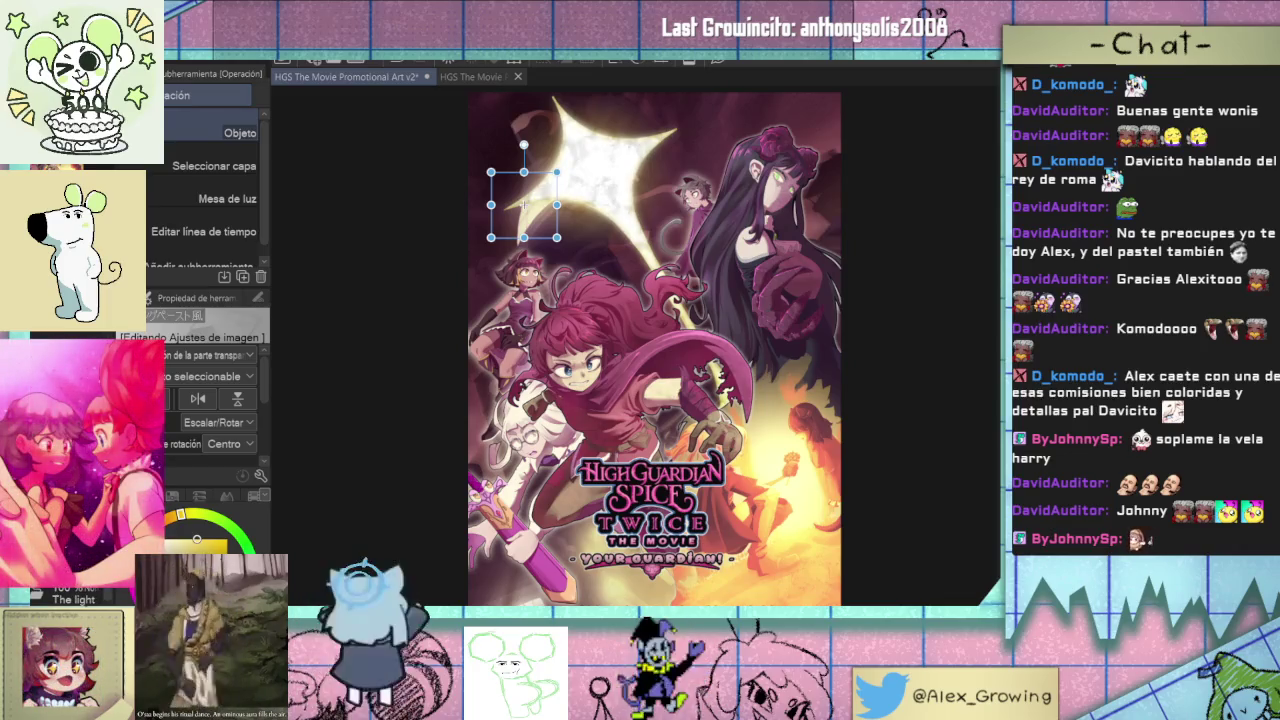
- Centre the star and try darker blend effects for the cloudy texture
{"action": "scroll", "coordinate": [655, 289], "scroll_direction": "up", "scroll_amount": 2}
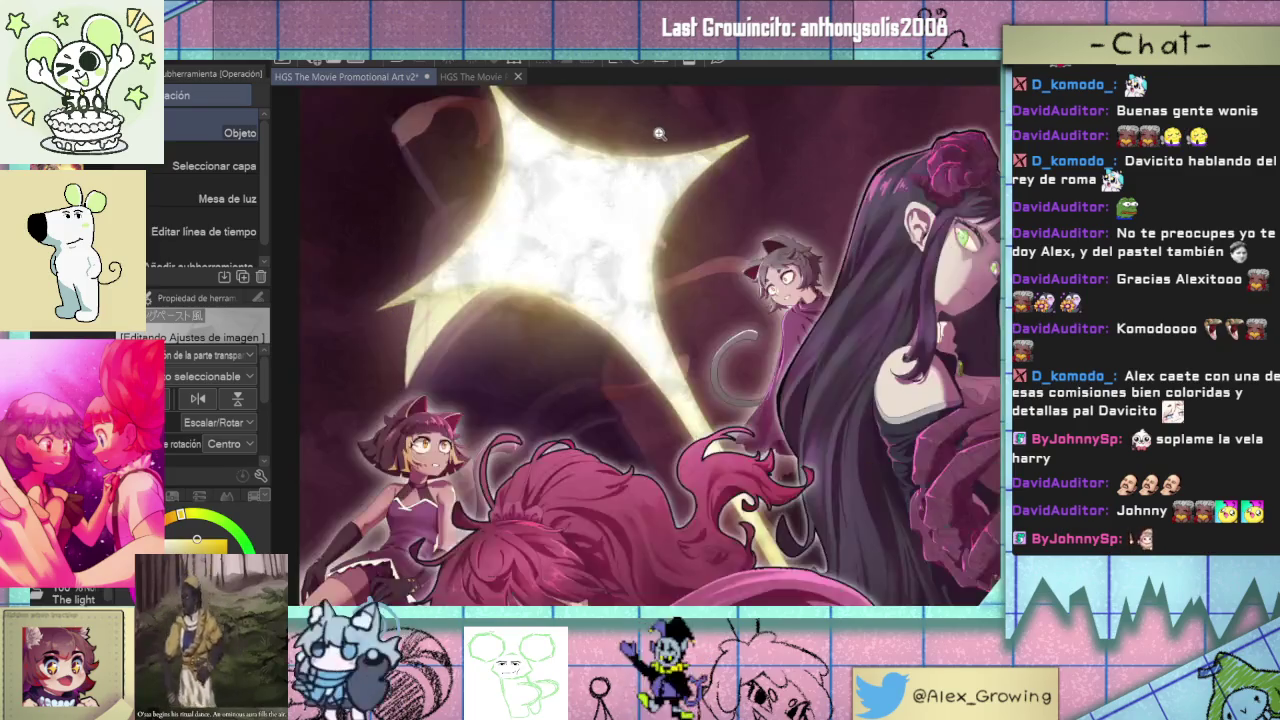
{"action": "scroll", "coordinate": [650, 290], "scroll_direction": "up", "scroll_amount": 2}
{"action": "scroll", "coordinate": [645, 290], "scroll_direction": "up", "scroll_amount": 2}
{"action": "scroll", "coordinate": [625, 255], "scroll_direction": "down", "scroll_amount": 2}
{"action": "scroll", "coordinate": [602, 213], "scroll_direction": "down", "scroll_amount": 2}
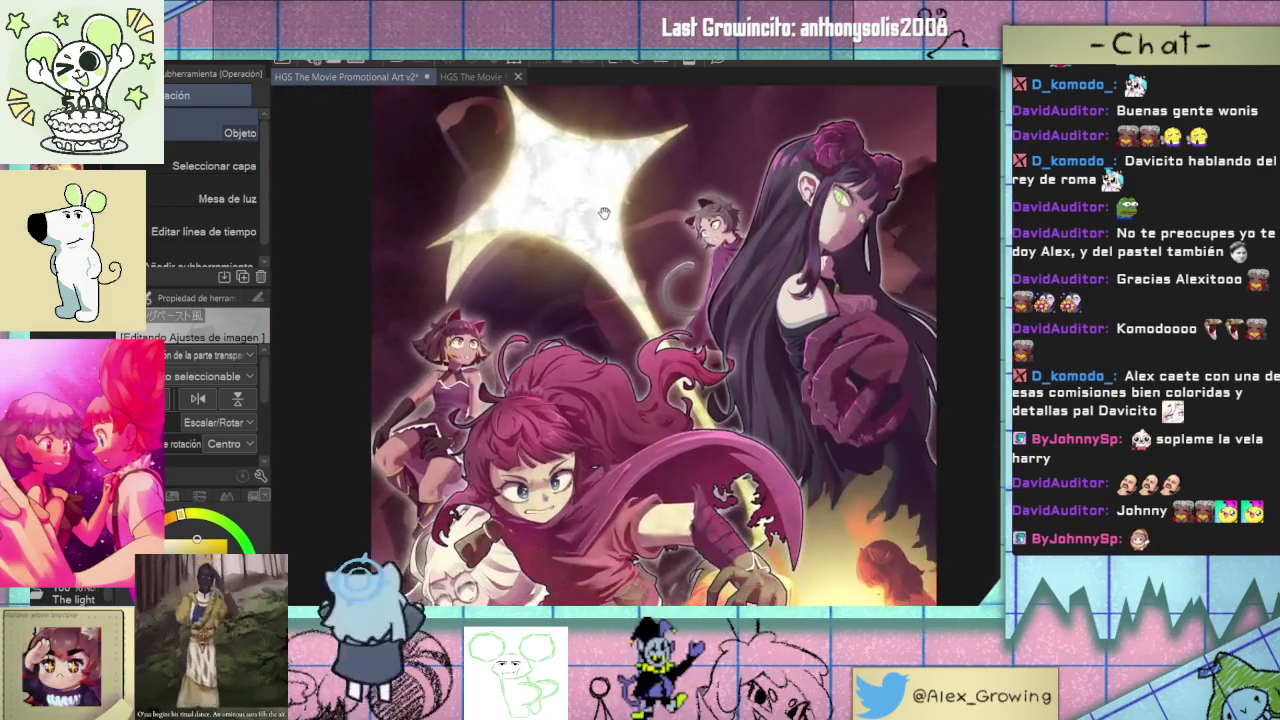
{"action": "left_click_drag", "start_coordinate": [592, 232], "coordinate": [580, 278]}
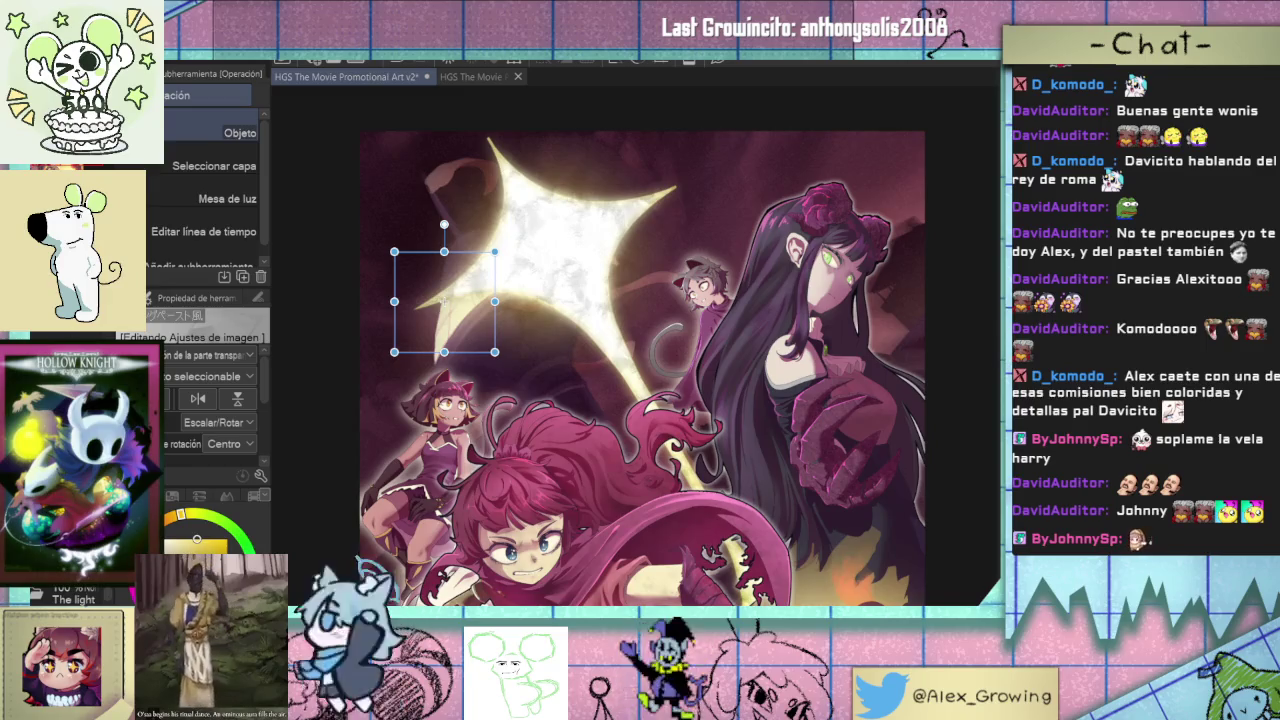
{"action": "key", "text": "ctrl+i"}
{"action": "key", "text": "ctrl+z"}
{"action": "key", "text": "ctrl+y"}
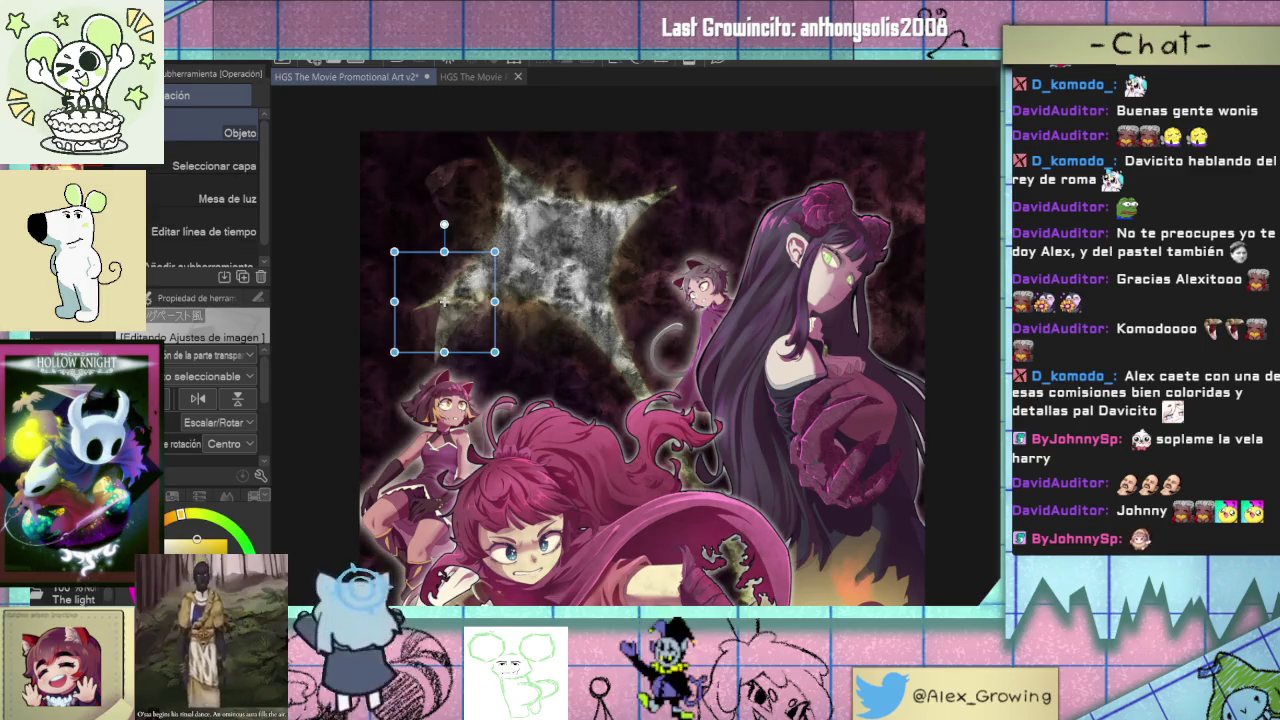
- Settle on the bright yellow grainy star look and confirm the texture placement
{"action": "key", "text": "ctrl+0"}
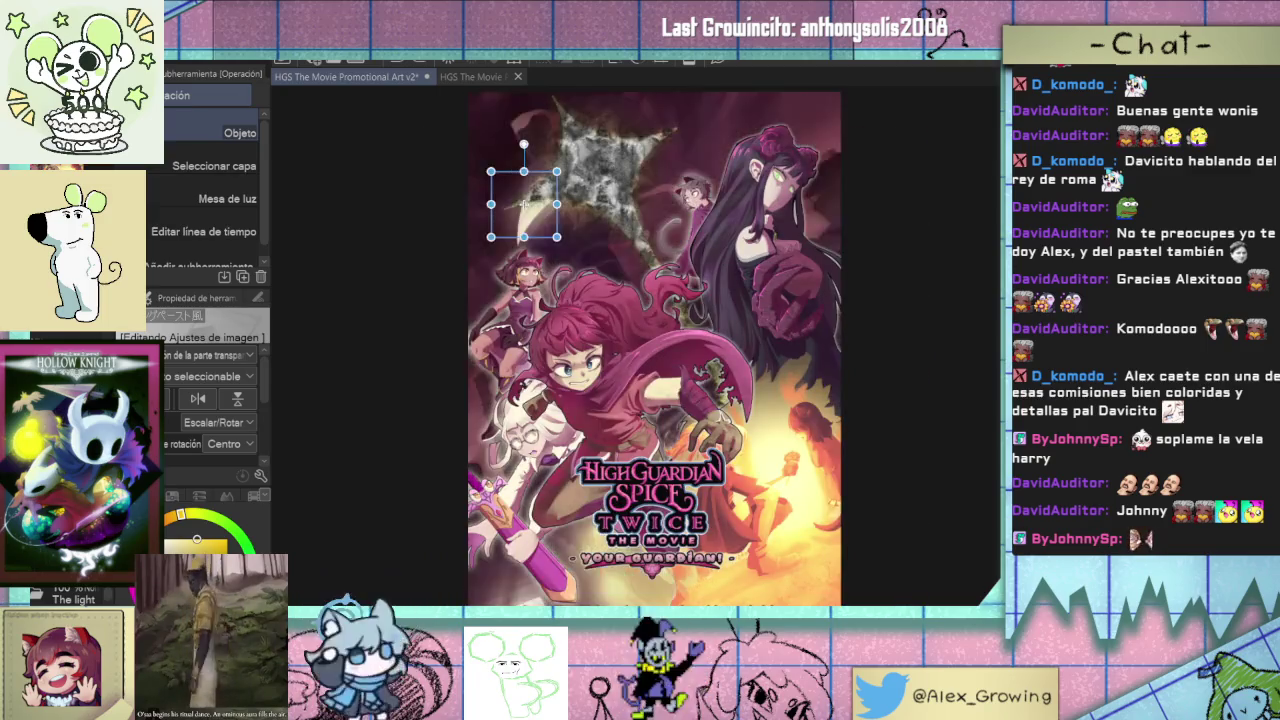
{"action": "key", "text": "ctrl+z"}
{"action": "key", "text": "Return"}
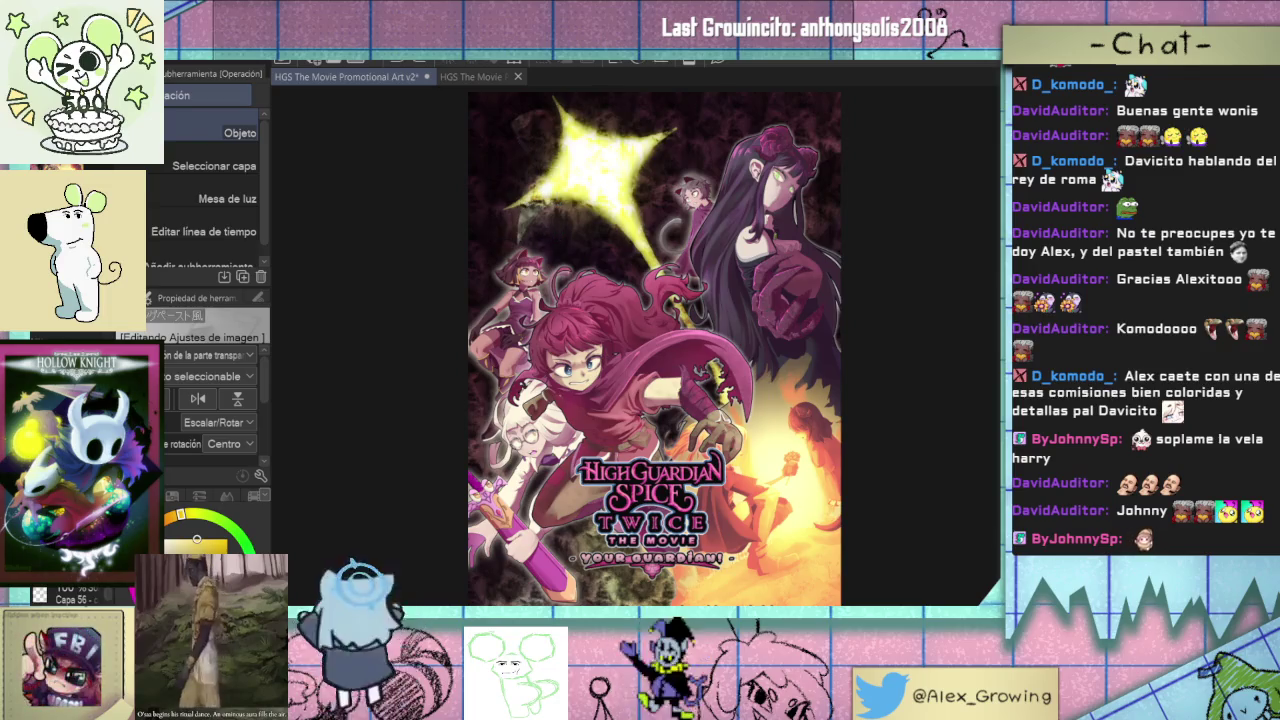
{"action": "key", "text": "ctrl+t"}
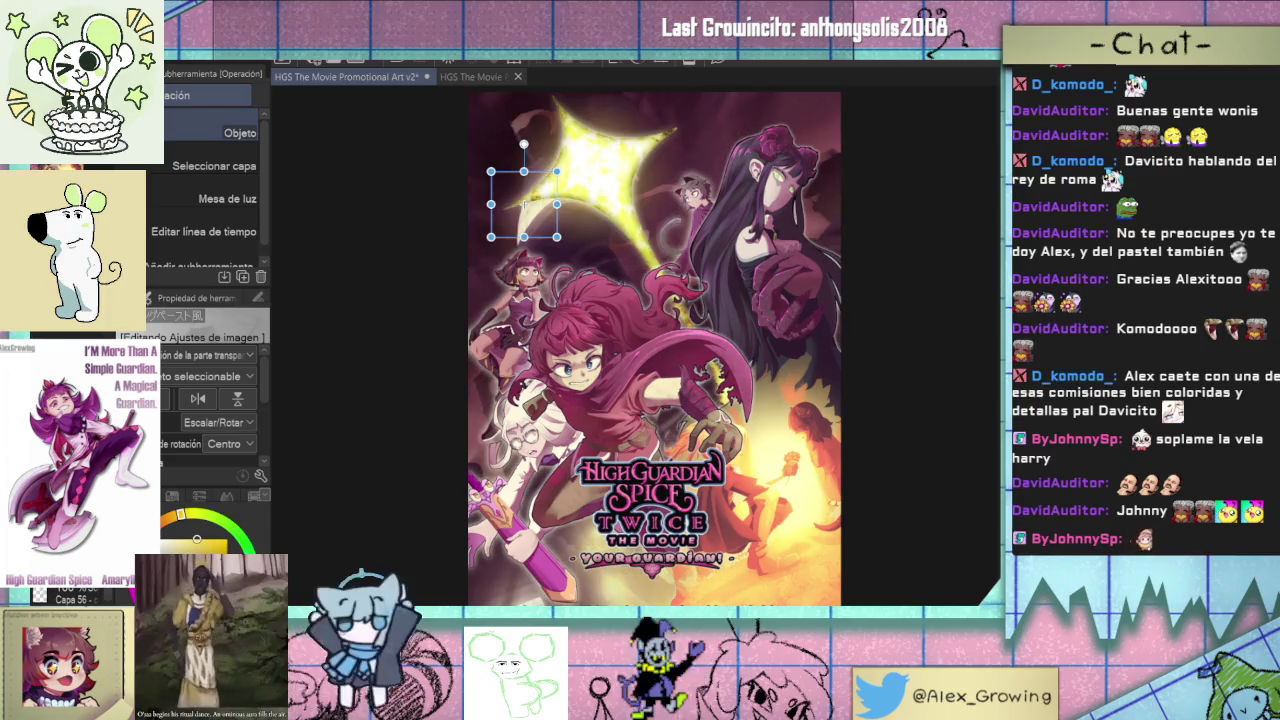
- On a copy of the texture layer, move the texture up and right over the star
{"action": "left_click", "coordinate": [70, 590]}
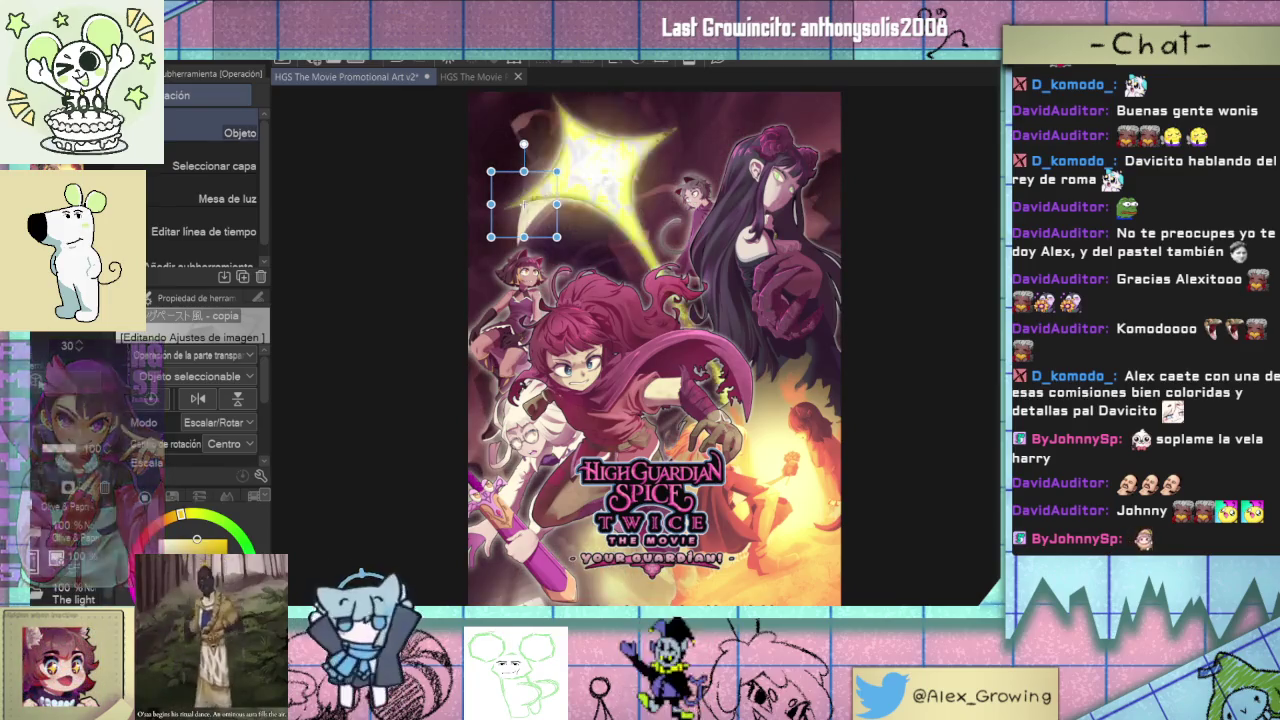
{"action": "key", "text": "Return"}
{"action": "key", "text": "ctrl+t"}
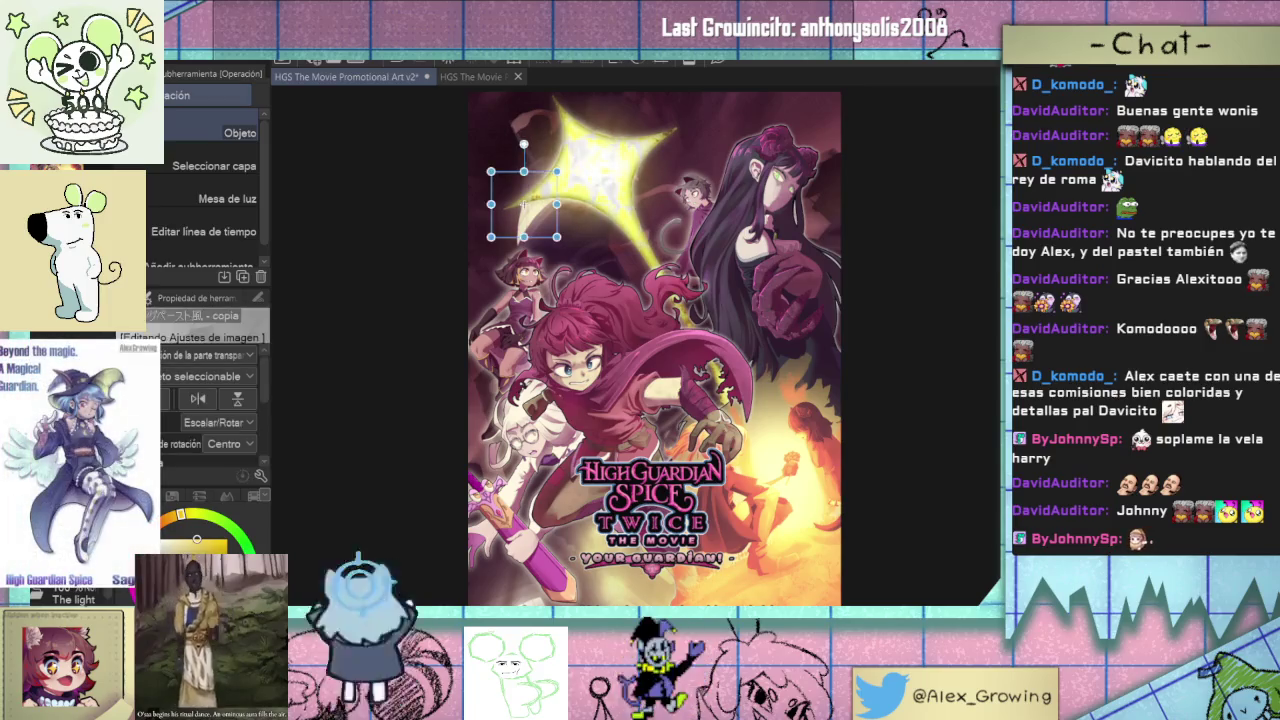
{"action": "scroll", "coordinate": [631, 362], "scroll_direction": "up", "scroll_amount": 5}
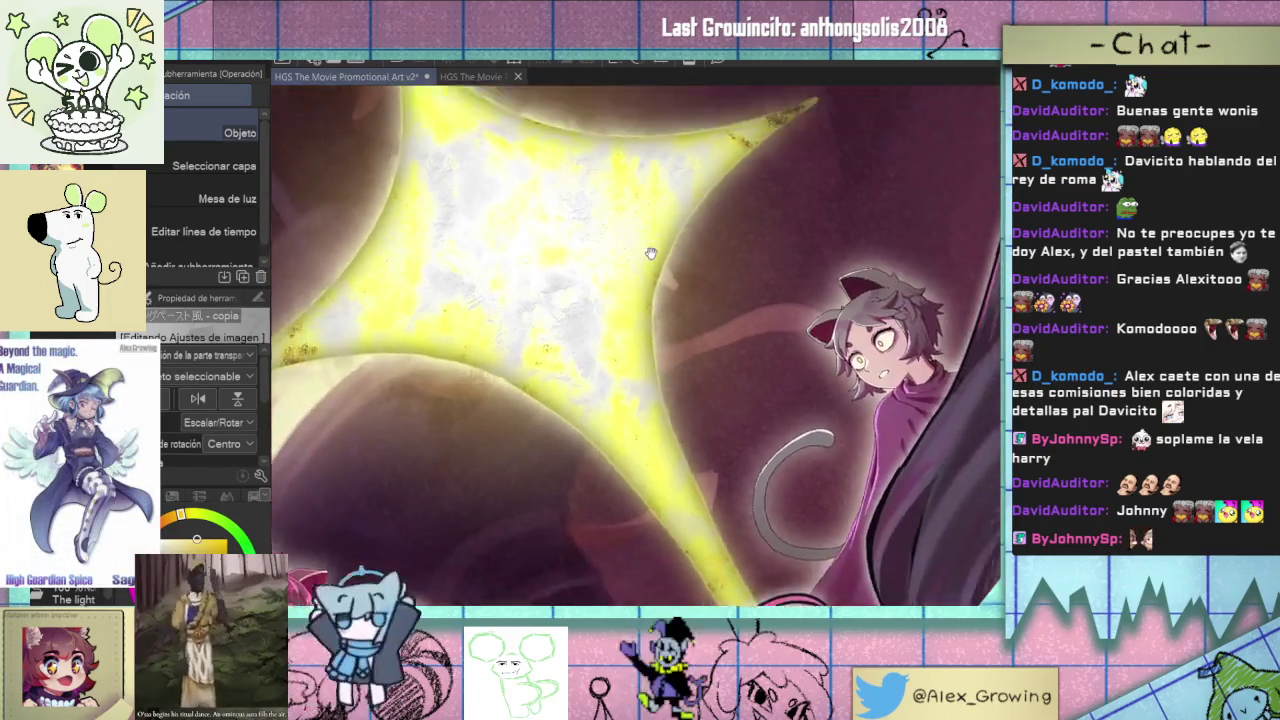
{"action": "scroll", "coordinate": [631, 362], "scroll_direction": "down", "scroll_amount": 3}
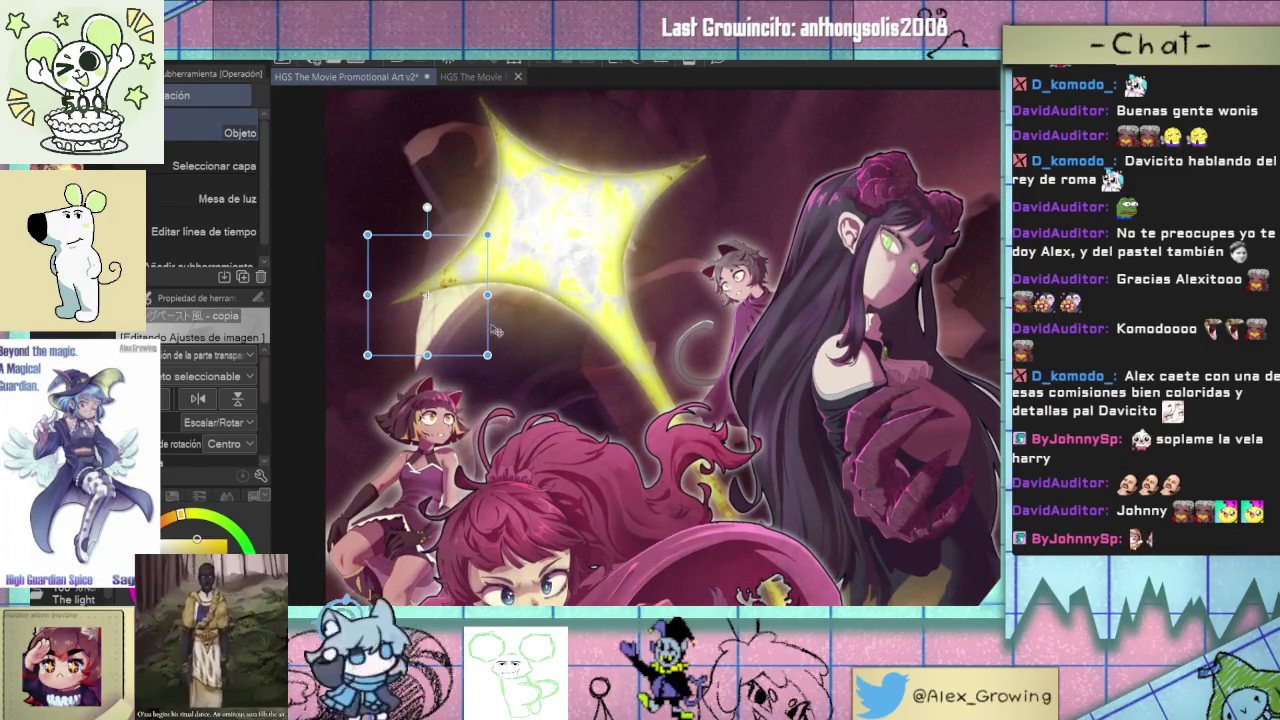
{"action": "left_click_drag", "start_coordinate": [494, 330], "coordinate": [532, 310]}
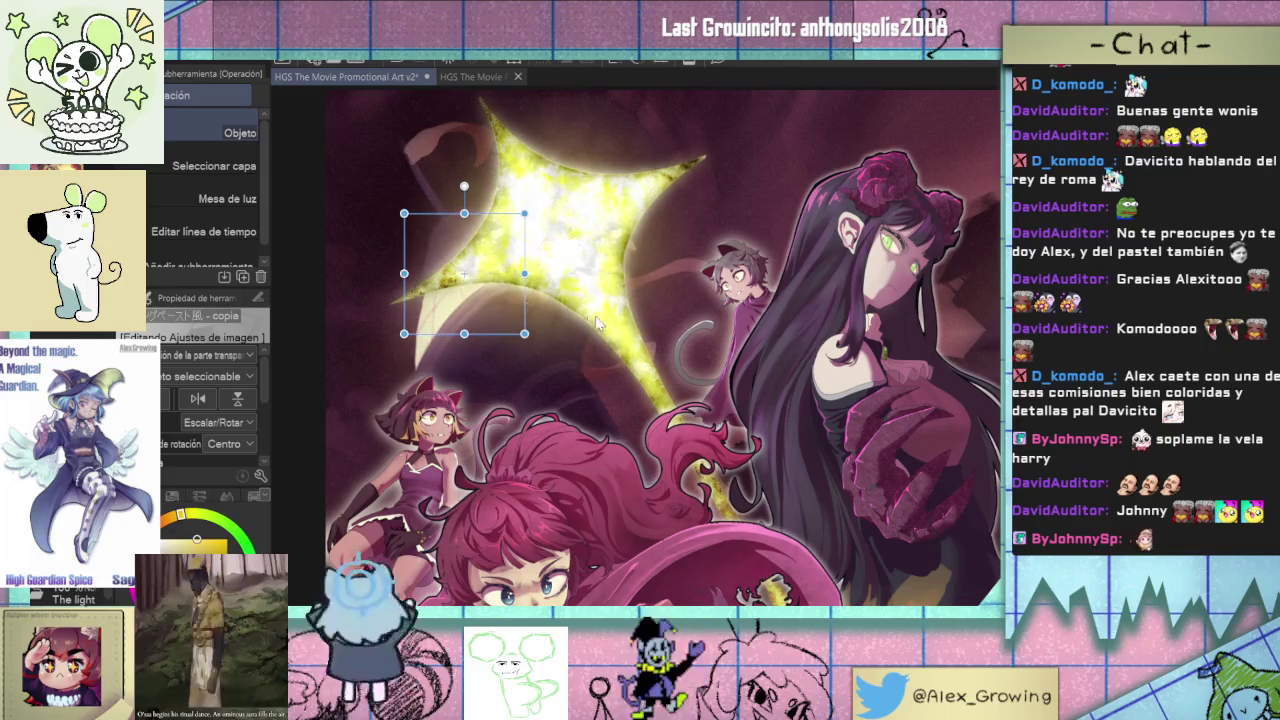
{"action": "scroll", "coordinate": [590, 322], "scroll_direction": "down", "scroll_amount": 2}
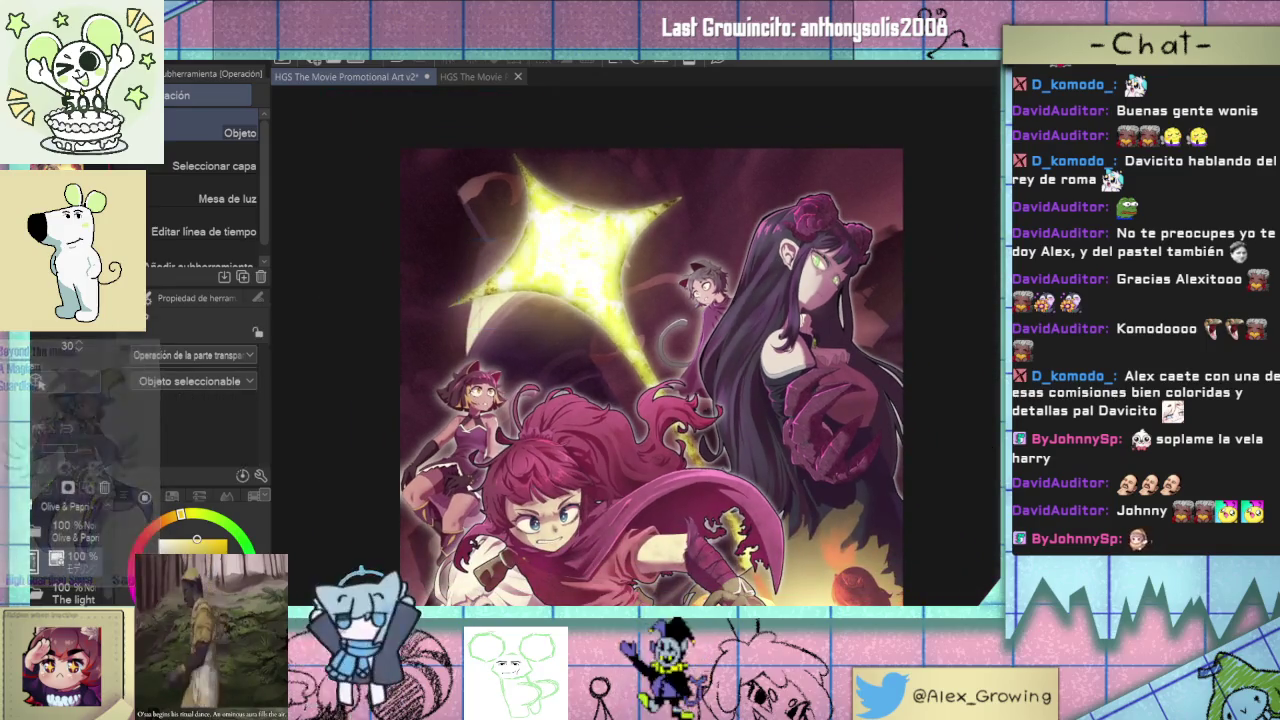
{"action": "key", "text": "Return"}
- Fit the whole poster in view and commit the final transform of the textured star
{"action": "scroll", "coordinate": [500, 370], "scroll_direction": "down", "scroll_amount": 1}
{"action": "scroll", "coordinate": [499, 370], "scroll_direction": "down", "scroll_amount": 1}
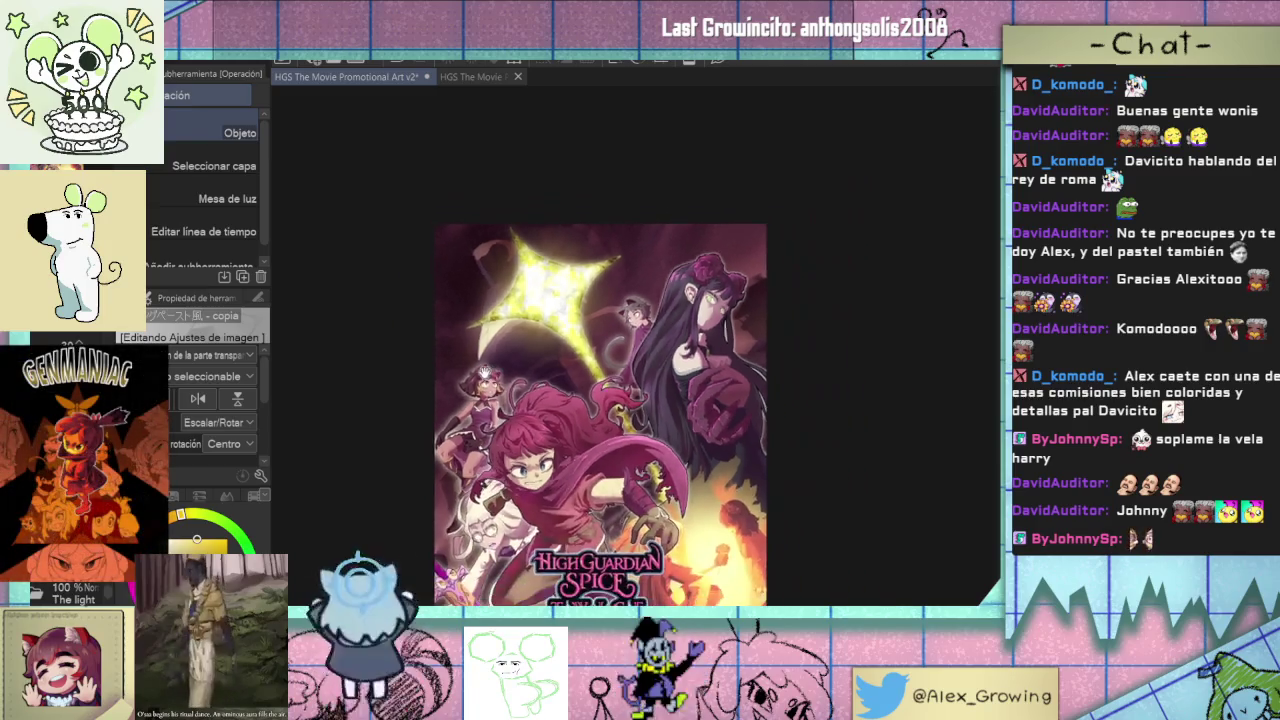
{"action": "left_click_drag", "start_coordinate": [499, 370], "coordinate": [353, 335]}
{"action": "key", "text": "ctrl+t"}
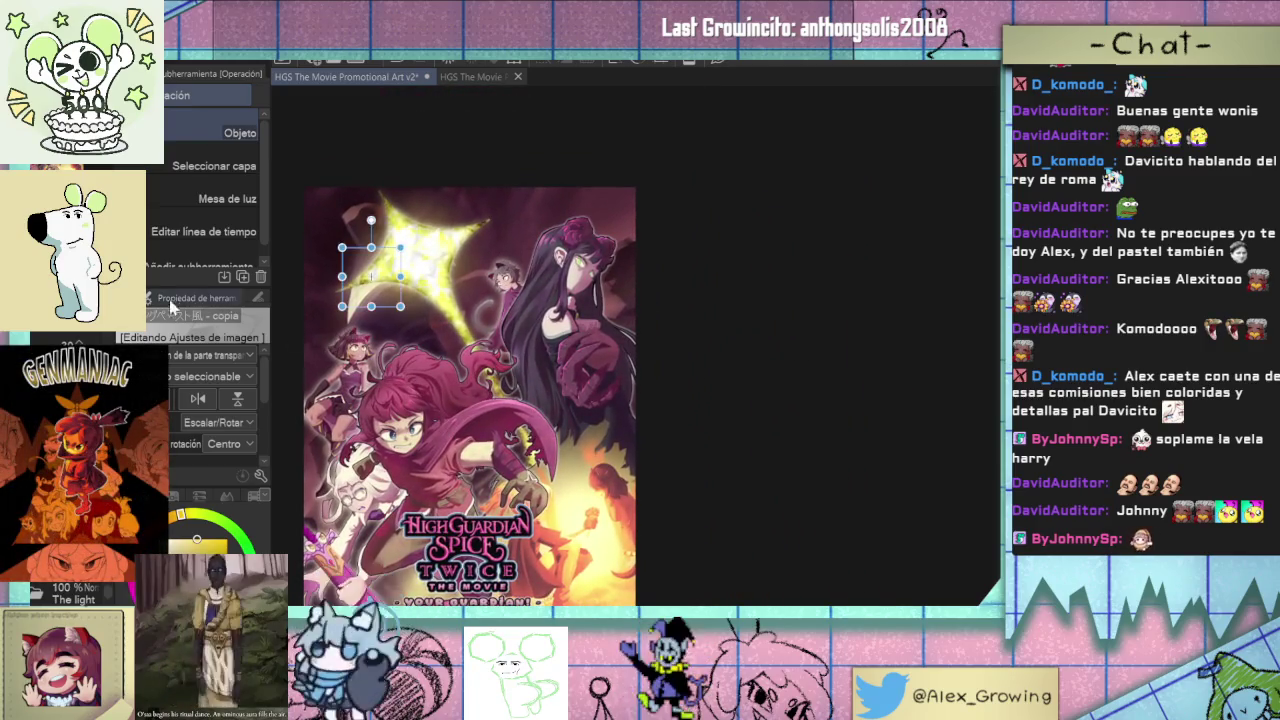
{"action": "key", "text": "ctrl+0"}
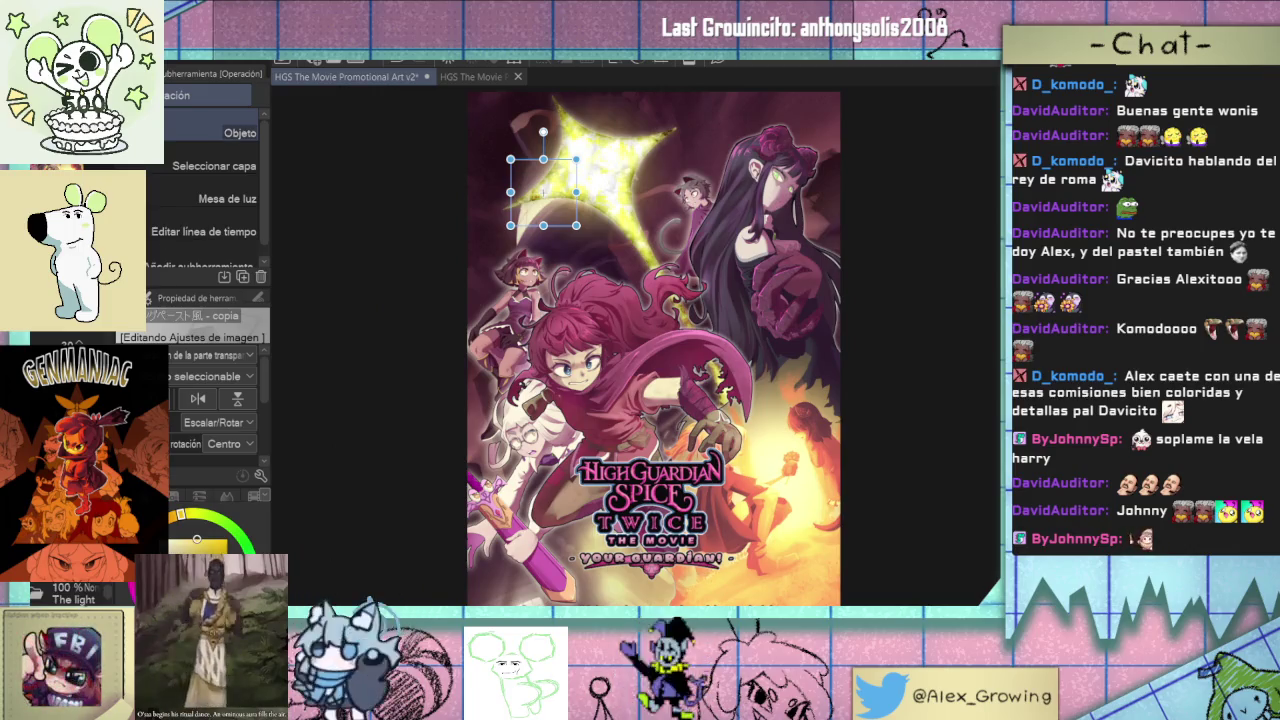
{"action": "key", "text": "Return"}
{"action": "key", "text": "b"}
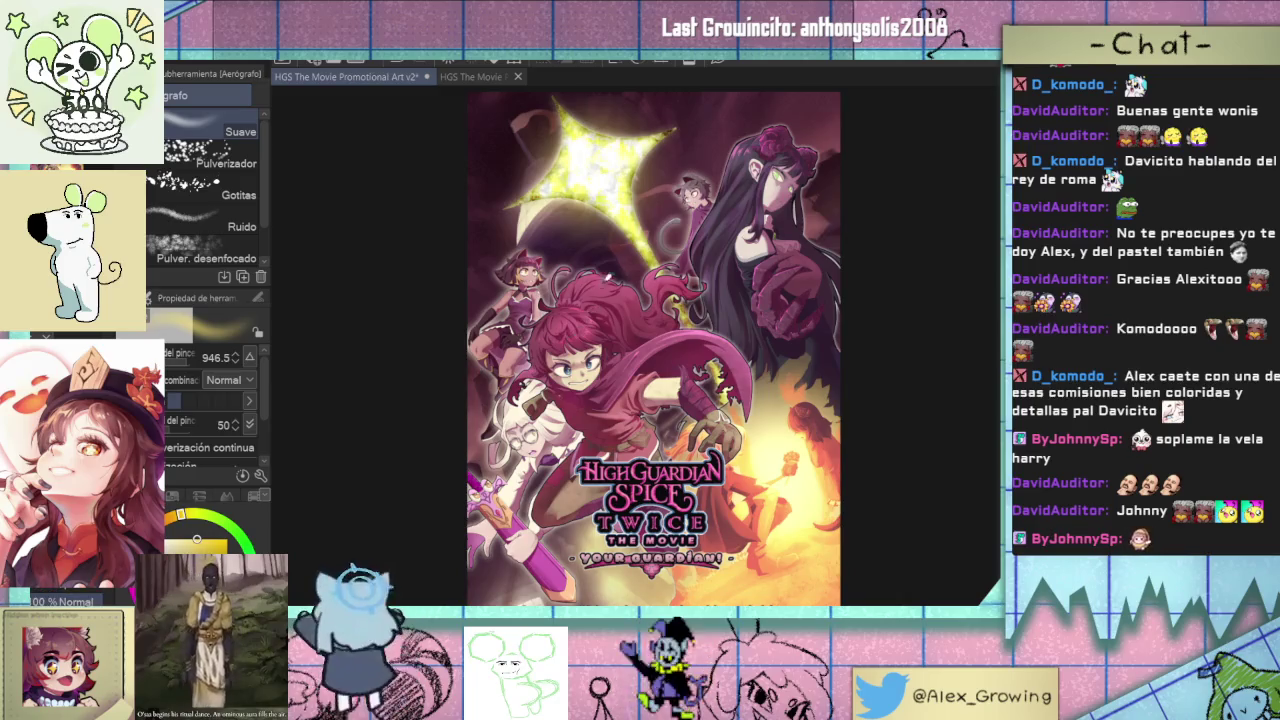
- Set the airbrush size to about 1269.6 in Tool Property
{"action": "left_click_drag", "start_coordinate": [619, 191], "coordinate": [598, 207]}
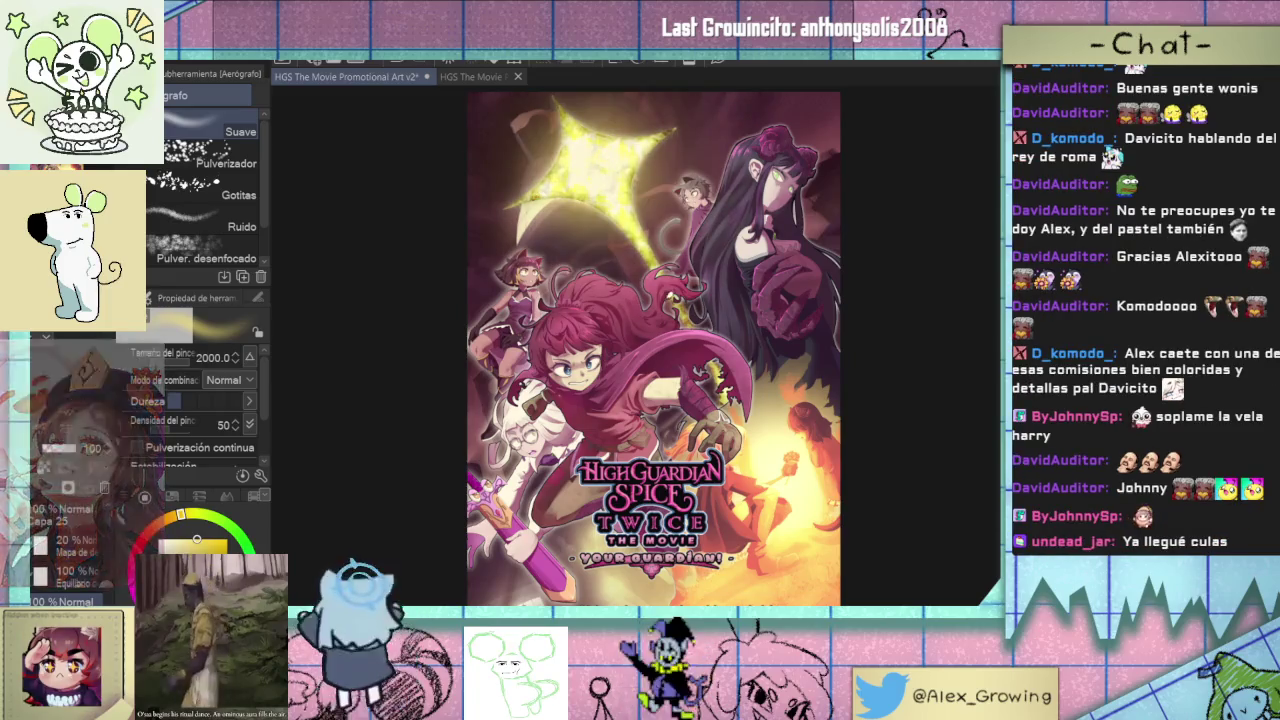
{"action": "mouse_move", "coordinate": [681, 283]}
{"action": "left_mouse_down"}
{"action": "mouse_move", "coordinate": [643, 300]}
{"action": "mouse_move", "coordinate": [665, 258]}
{"action": "left_mouse_up"}
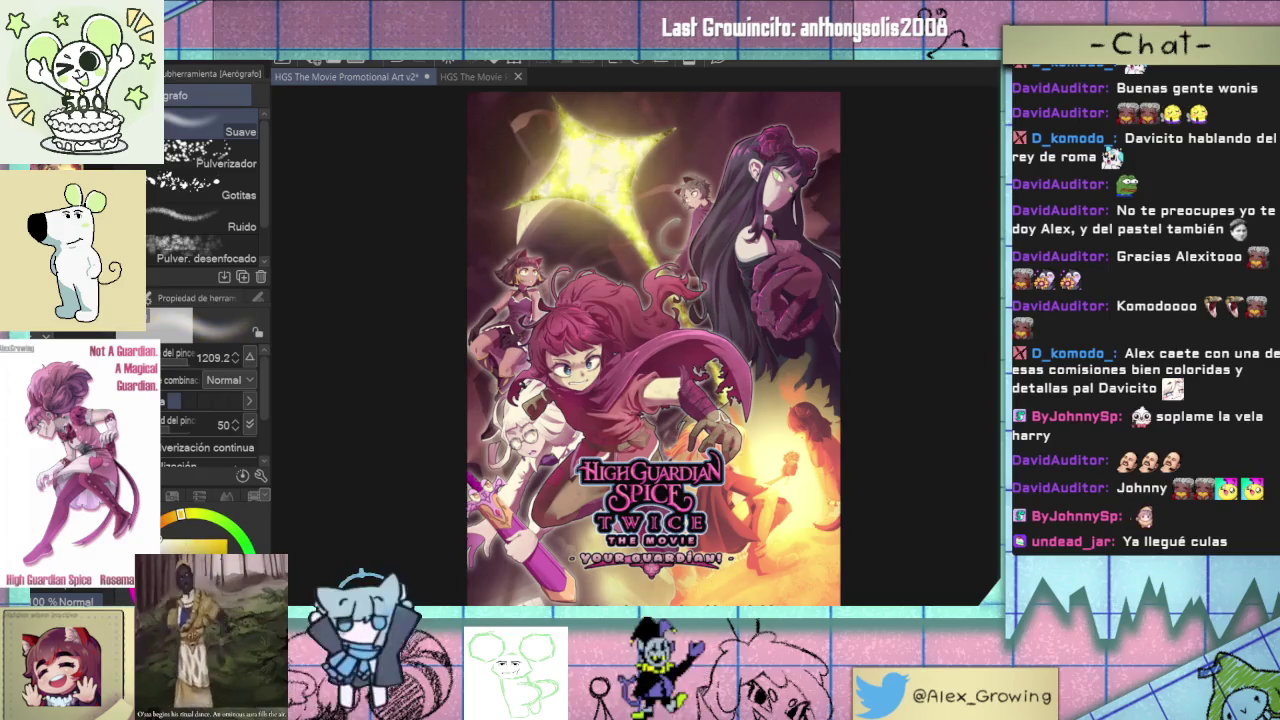
{"action": "key", "text": "bracketleft"}
{"action": "scroll", "coordinate": [630, 200], "scroll_direction": "down", "scroll_amount": 2}
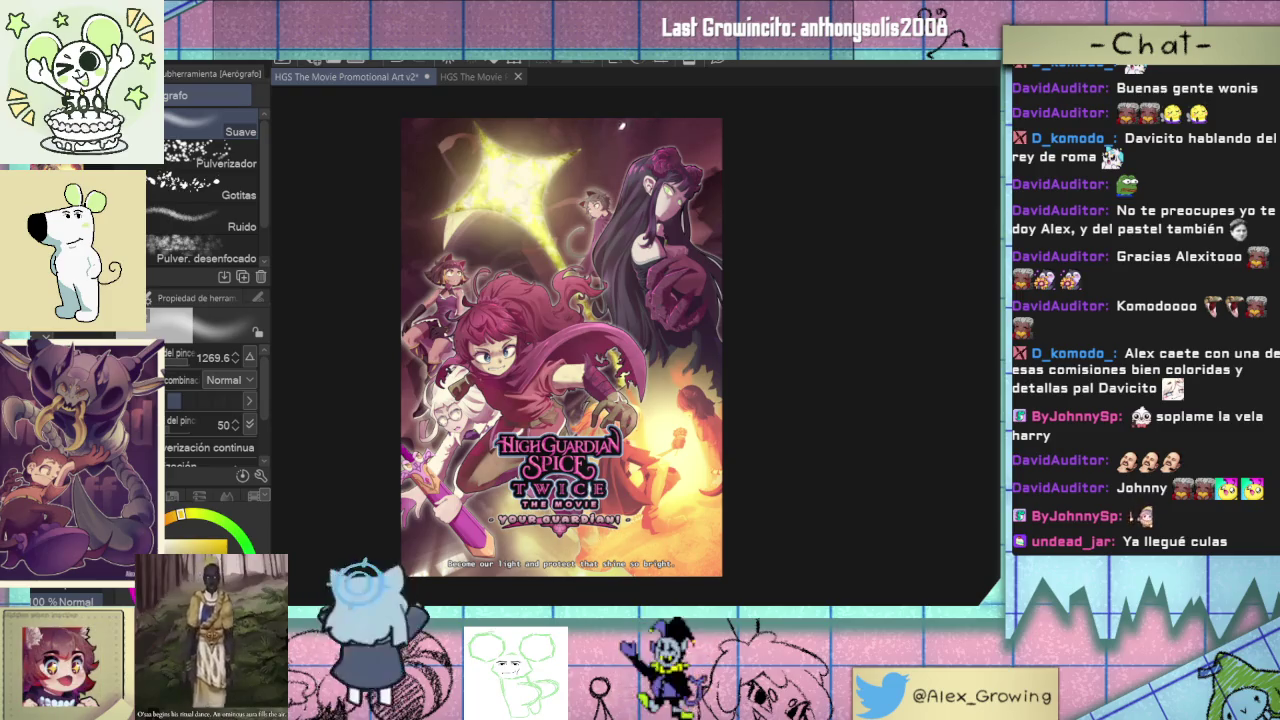
{"action": "scroll", "coordinate": [537, 239], "scroll_direction": "up", "scroll_amount": 5}
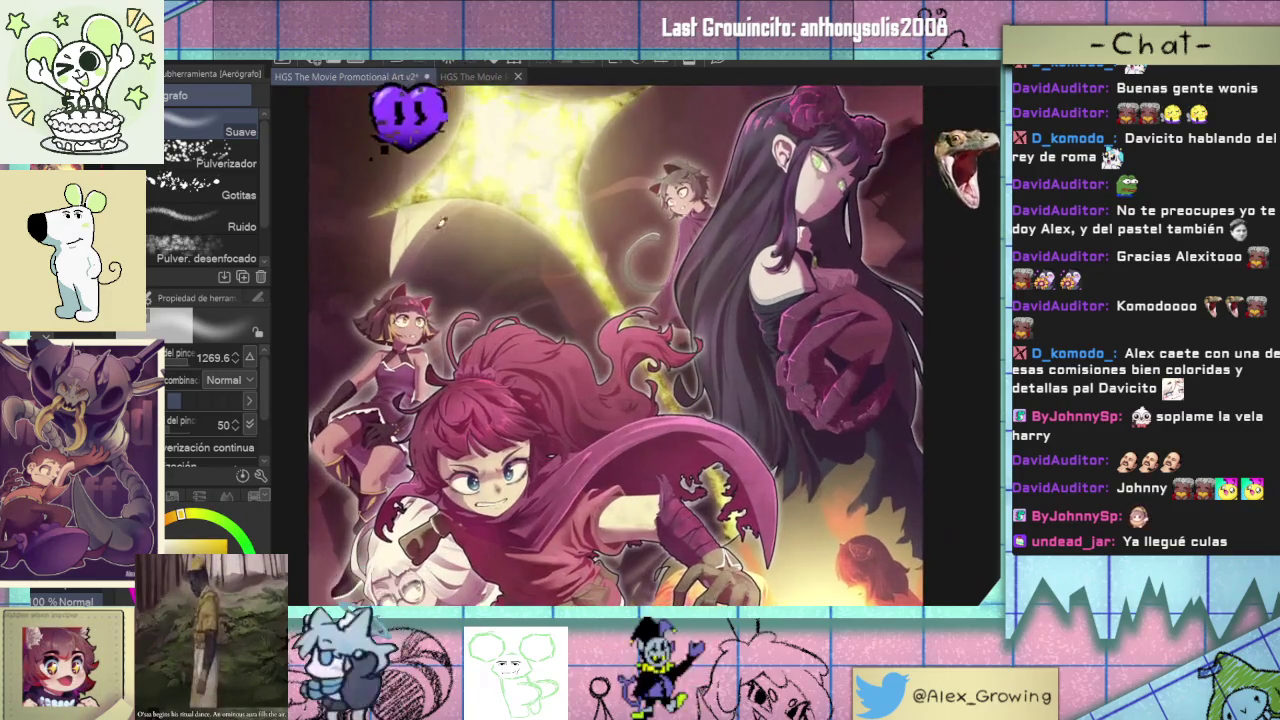
{"action": "scroll", "coordinate": [535, 260], "scroll_direction": "down", "scroll_amount": 6}
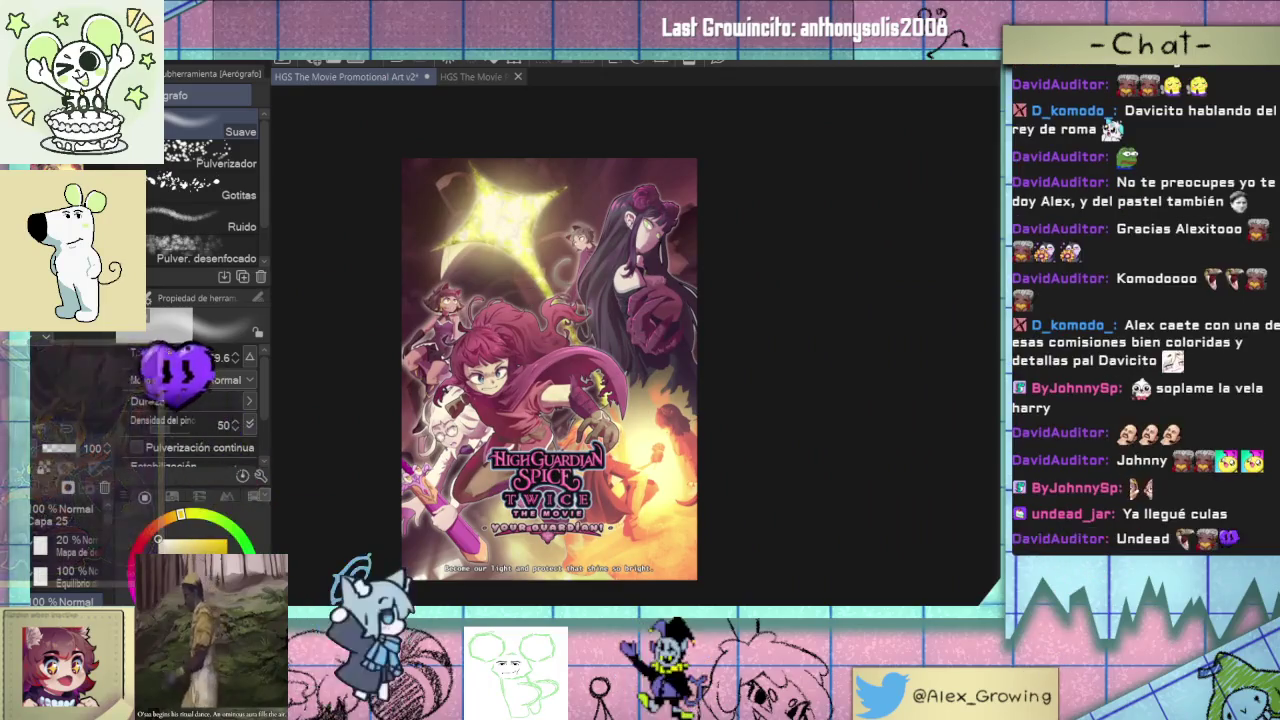
{"action": "scroll", "coordinate": [533, 282], "scroll_direction": "up", "scroll_amount": 1}
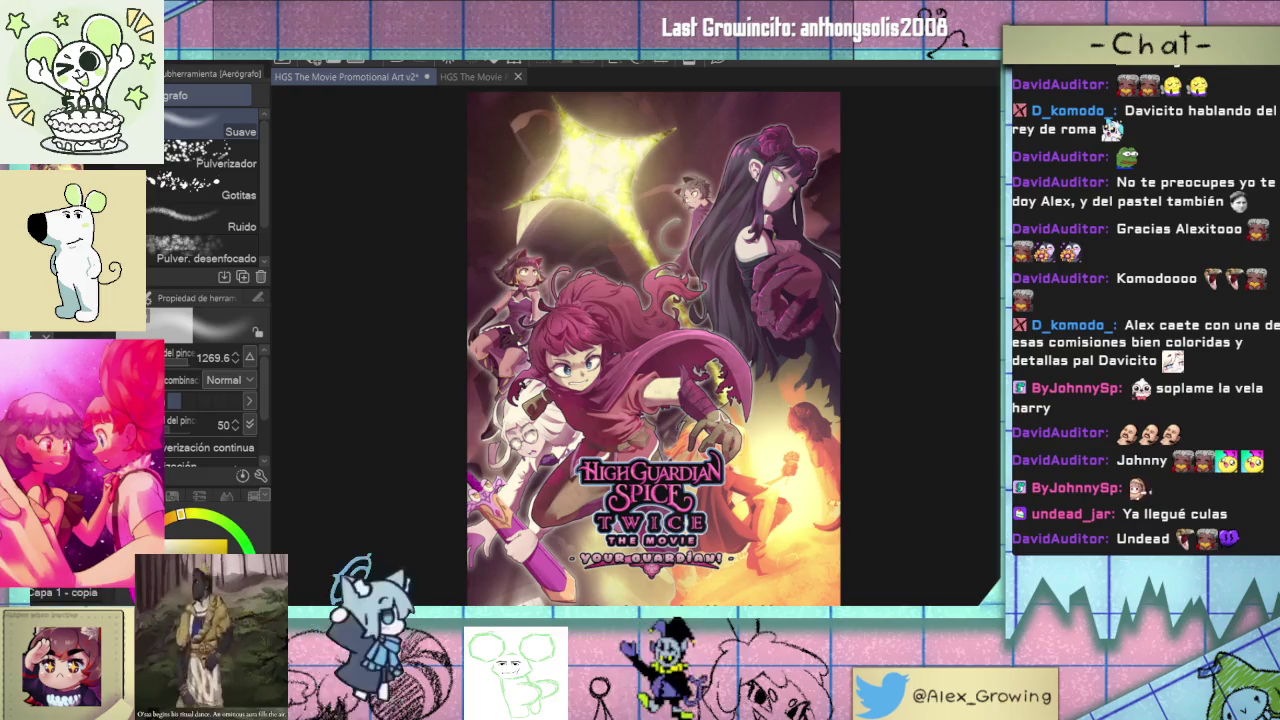
{"action": "scroll", "coordinate": [581, 174], "scroll_direction": "up", "scroll_amount": 3}
{"action": "scroll", "coordinate": [581, 174], "scroll_direction": "up", "scroll_amount": 2}
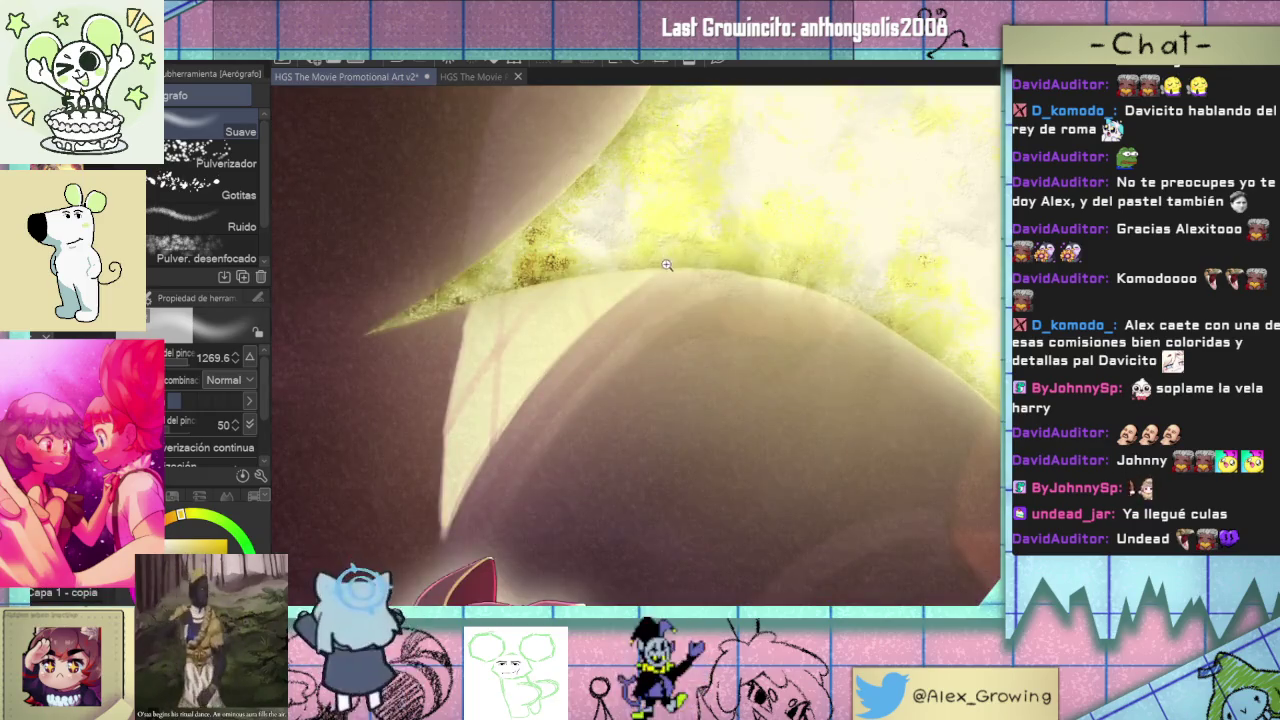
{"action": "scroll", "coordinate": [667, 264], "scroll_direction": "down", "scroll_amount": 4}
{"action": "scroll", "coordinate": [557, 357], "scroll_direction": "up", "scroll_amount": 1}
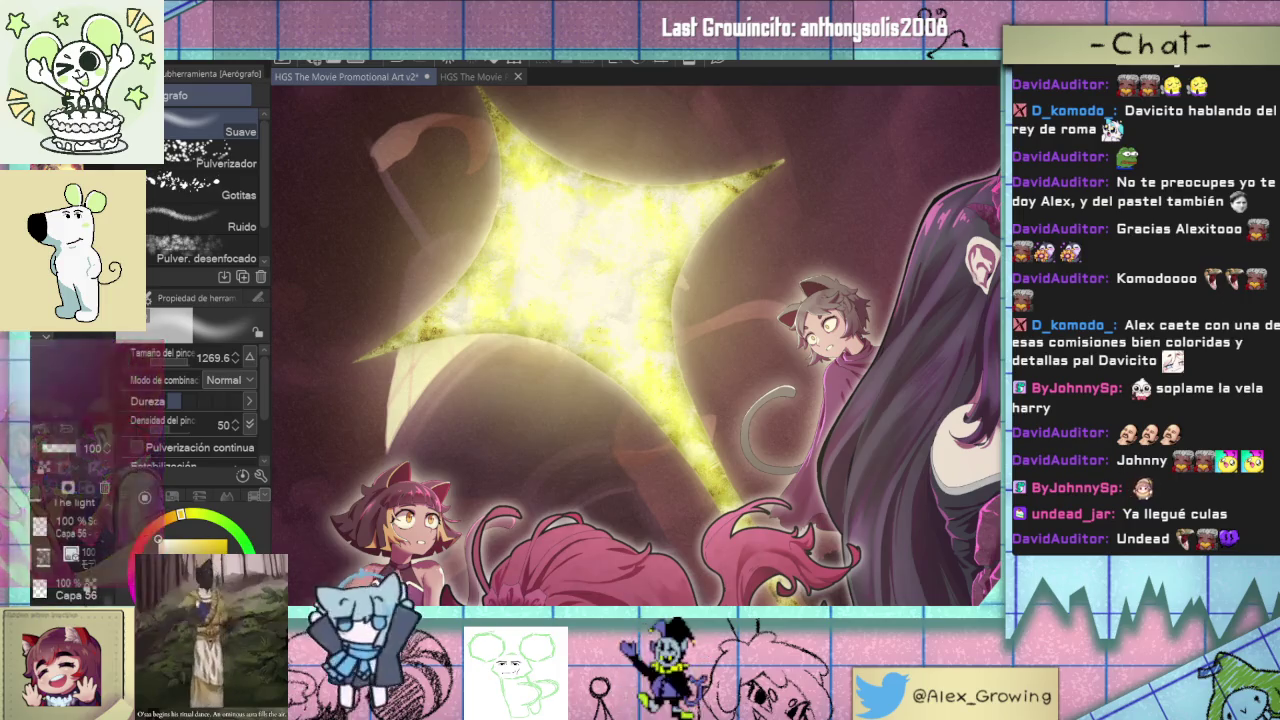
- Compare smooth-glow and textured star versions via undo/redo, keep the textured one, and zoom in
{"action": "key", "text": "ctrl+z"}
{"action": "key", "text": "ctrl+y"}
{"action": "key", "text": "ctrl+z"}
{"action": "key", "text": "ctrl+y"}
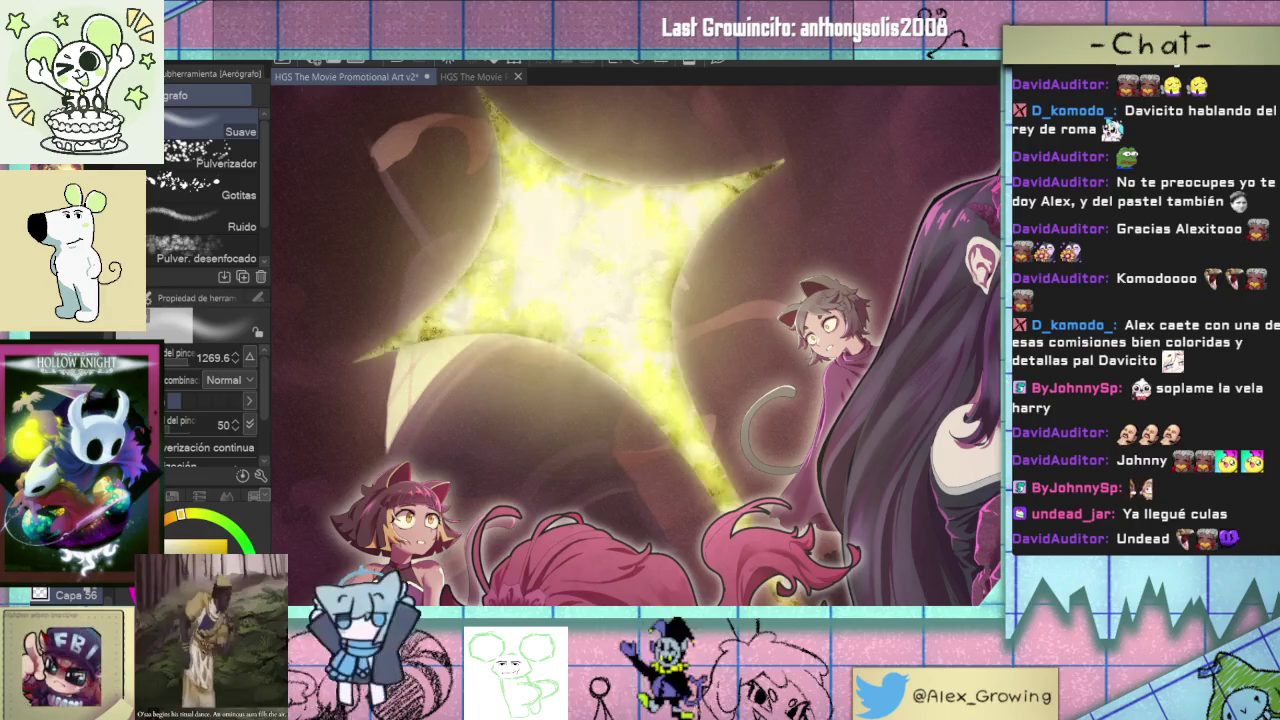
{"action": "key", "text": "ctrl+z"}
{"action": "key", "text": "ctrl+y"}
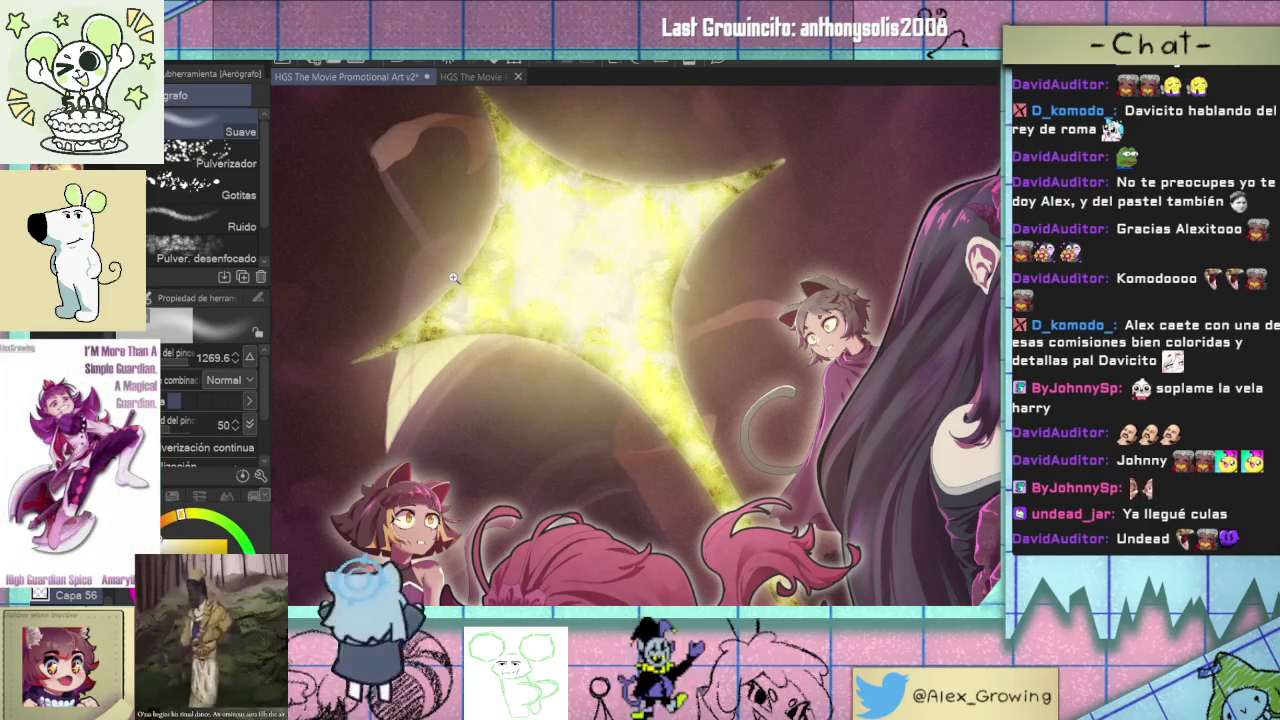
{"action": "left_click_drag", "start_coordinate": [455, 278], "coordinate": [501, 280]}
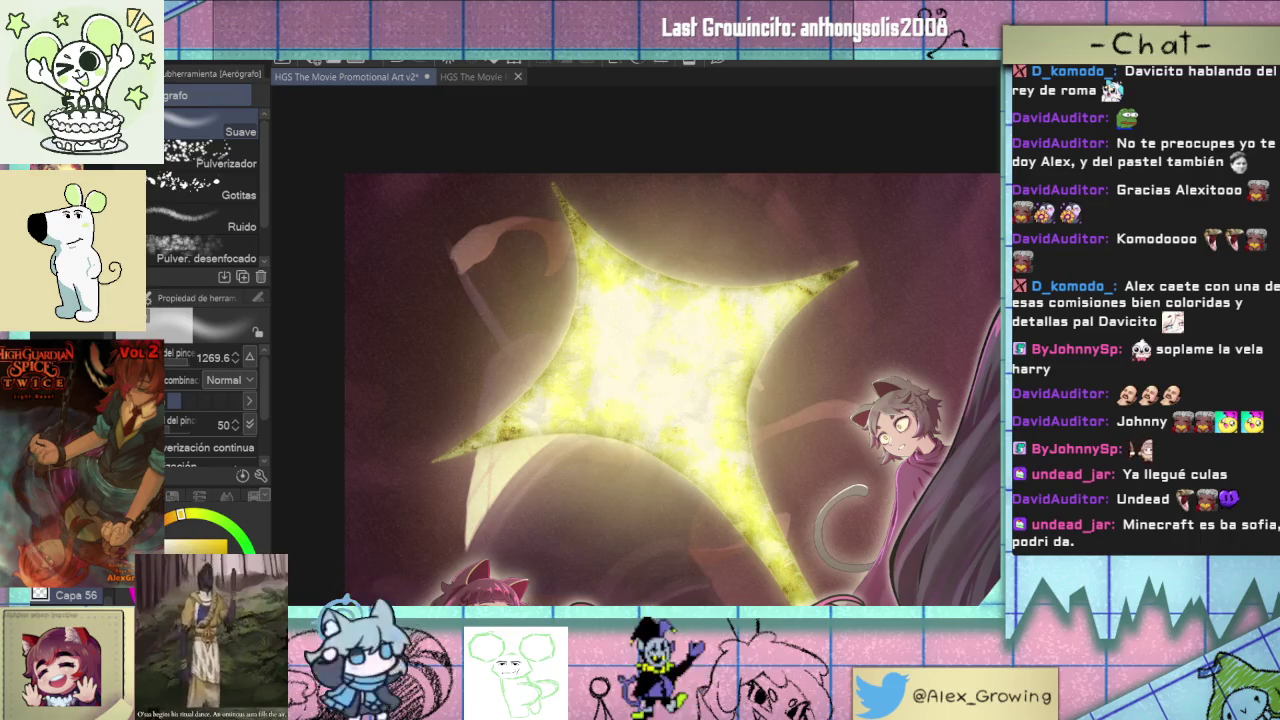
- Reveal the pale petal particles and the darker tint layer, then fit the whole poster in the window
{"action": "scroll", "coordinate": [549, 183], "scroll_direction": "up", "scroll_amount": 2}
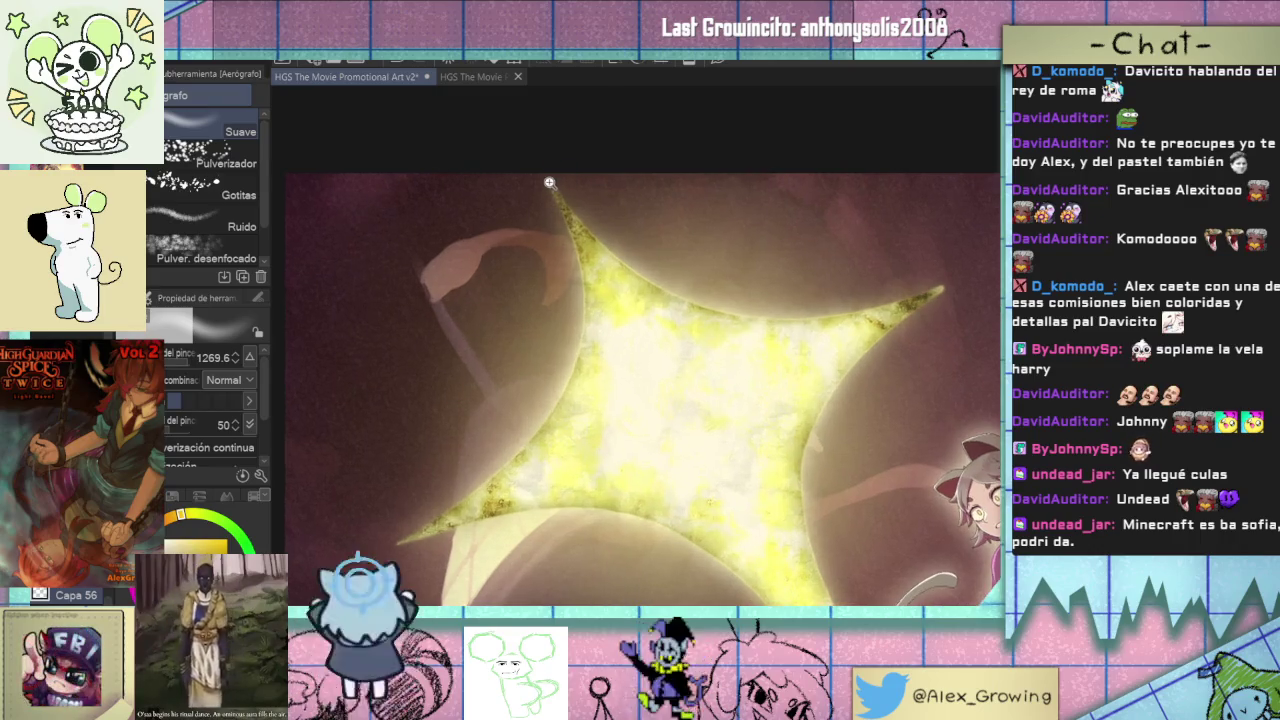
{"action": "scroll", "coordinate": [616, 191], "scroll_direction": "down", "scroll_amount": 2}
{"action": "scroll", "coordinate": [671, 189], "scroll_direction": "down", "scroll_amount": 2}
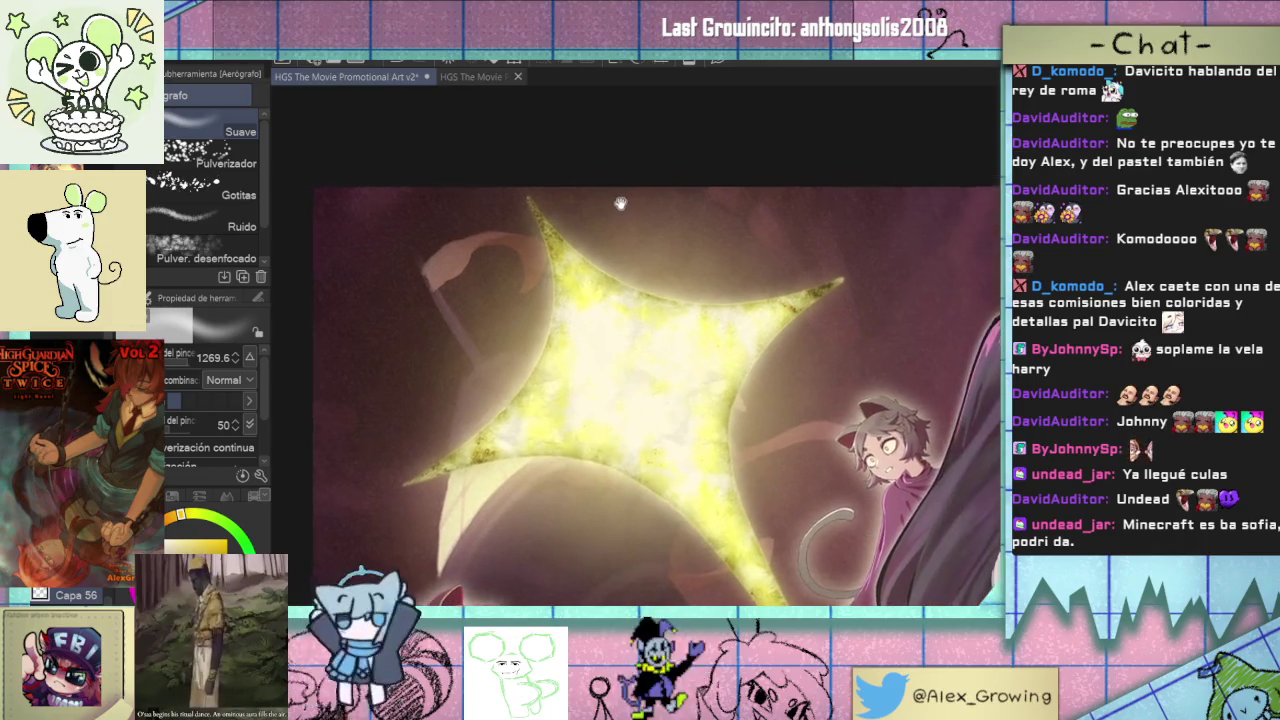
{"action": "scroll", "coordinate": [643, 340], "scroll_direction": "up", "scroll_amount": 1}
{"action": "scroll", "coordinate": [643, 340], "scroll_direction": "up", "scroll_amount": 1}
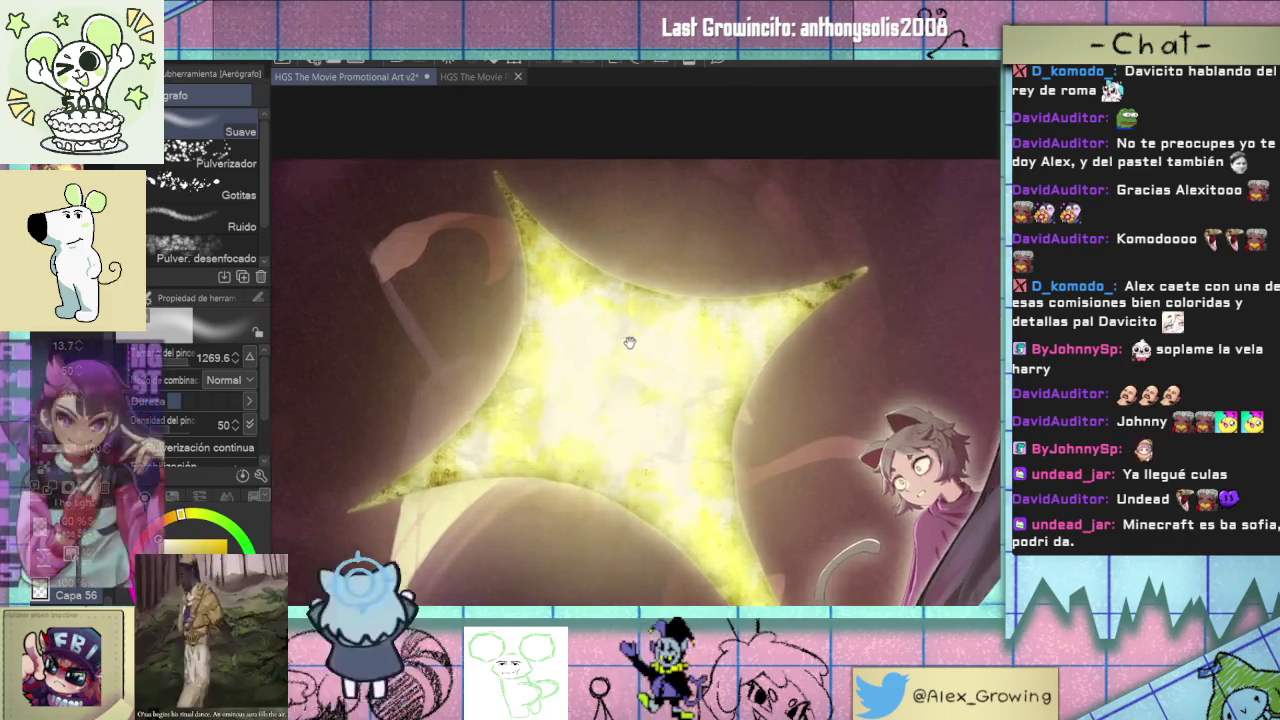
{"action": "scroll", "coordinate": [689, 323], "scroll_direction": "up", "scroll_amount": 2}
{"action": "scroll", "coordinate": [690, 326], "scroll_direction": "up", "scroll_amount": 1}
{"action": "scroll", "coordinate": [690, 326], "scroll_direction": "down", "scroll_amount": 5}
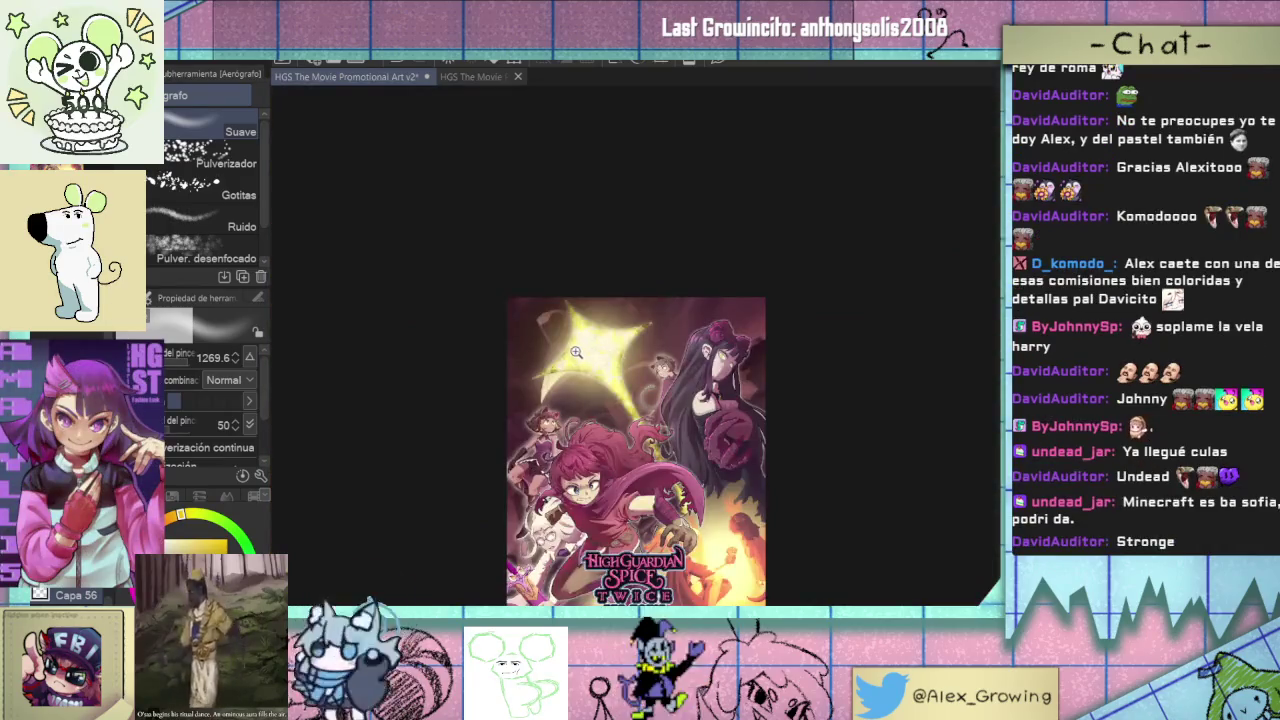
{"action": "scroll", "coordinate": [576, 352], "scroll_direction": "up", "scroll_amount": 4}
{"action": "scroll", "coordinate": [600, 320], "scroll_direction": "down", "scroll_amount": 1}
{"action": "scroll", "coordinate": [620, 290], "scroll_direction": "down", "scroll_amount": 1}
{"action": "scroll", "coordinate": [637, 258], "scroll_direction": "down", "scroll_amount": 1}
{"action": "scroll", "coordinate": [638, 250], "scroll_direction": "up", "scroll_amount": 1}
{"action": "scroll", "coordinate": [640, 240], "scroll_direction": "down", "scroll_amount": 1}
{"action": "scroll", "coordinate": [641, 228], "scroll_direction": "down", "scroll_amount": 2}
{"action": "scroll", "coordinate": [644, 205], "scroll_direction": "up", "scroll_amount": 3}
{"action": "scroll", "coordinate": [677, 286], "scroll_direction": "up", "scroll_amount": 2}
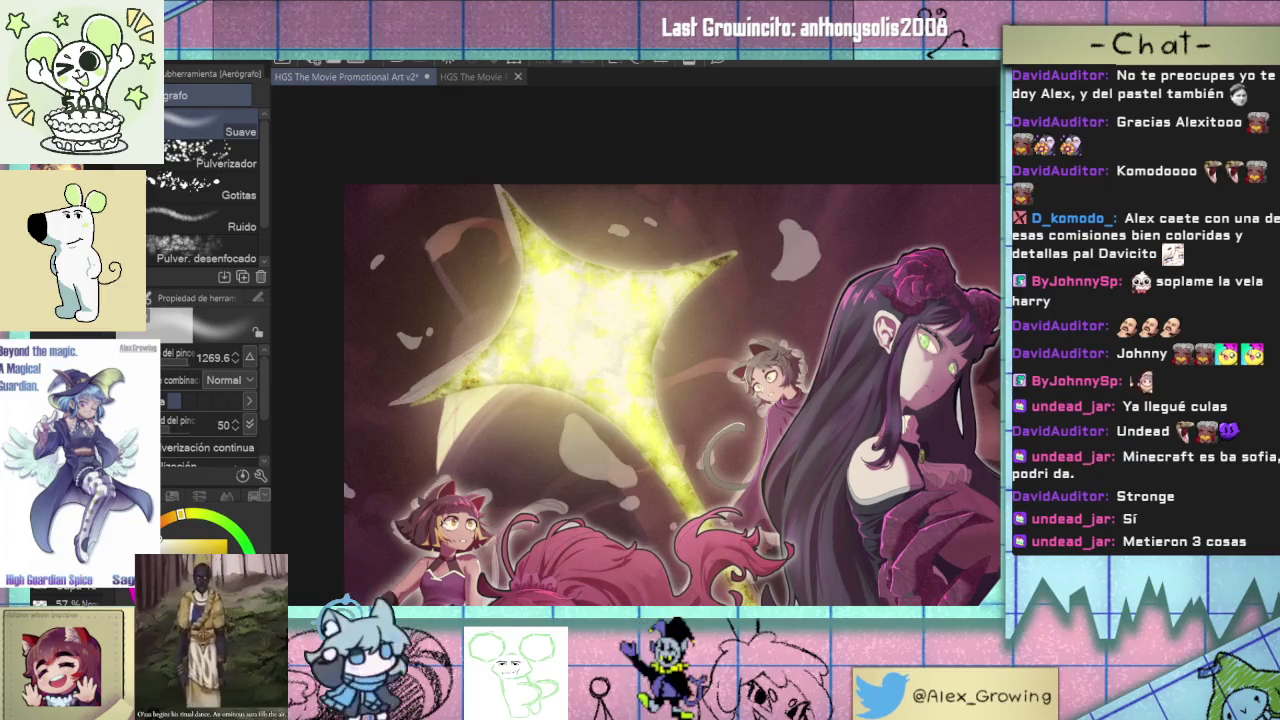
{"action": "key", "text": "ctrl+z"}
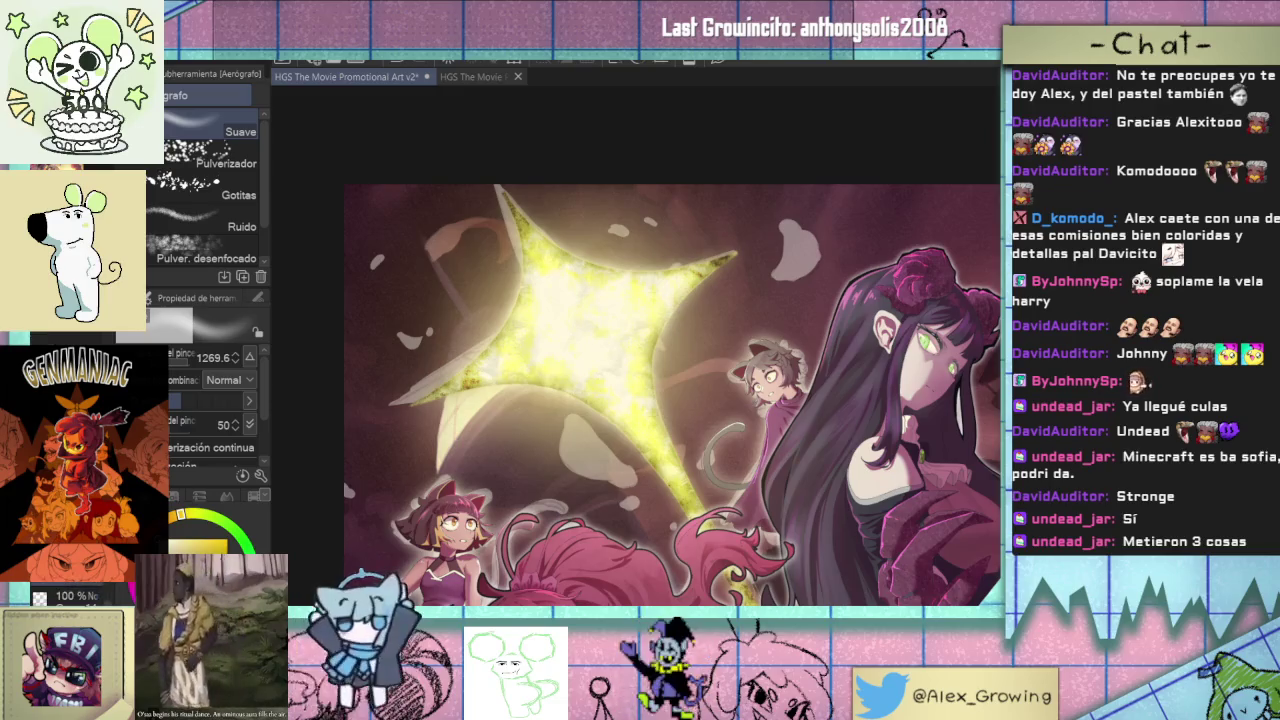
{"action": "key", "text": "ctrl+z"}
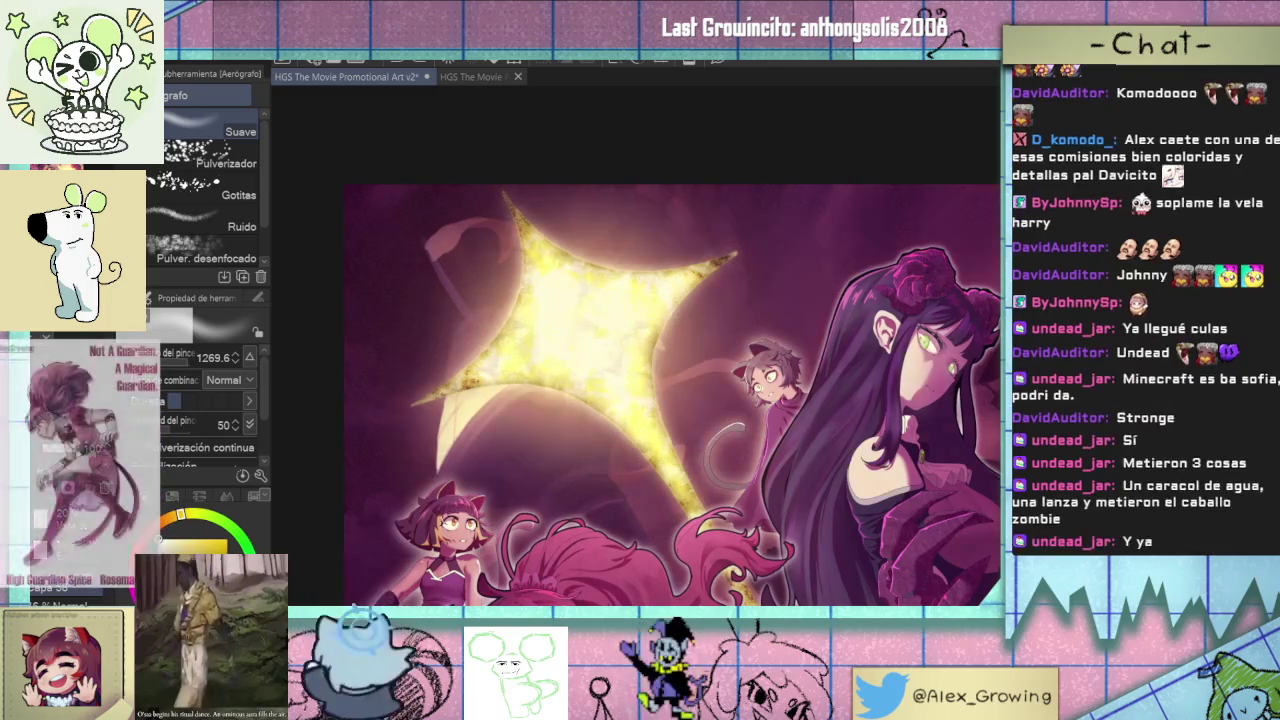
{"action": "key", "text": "ctrl+0"}
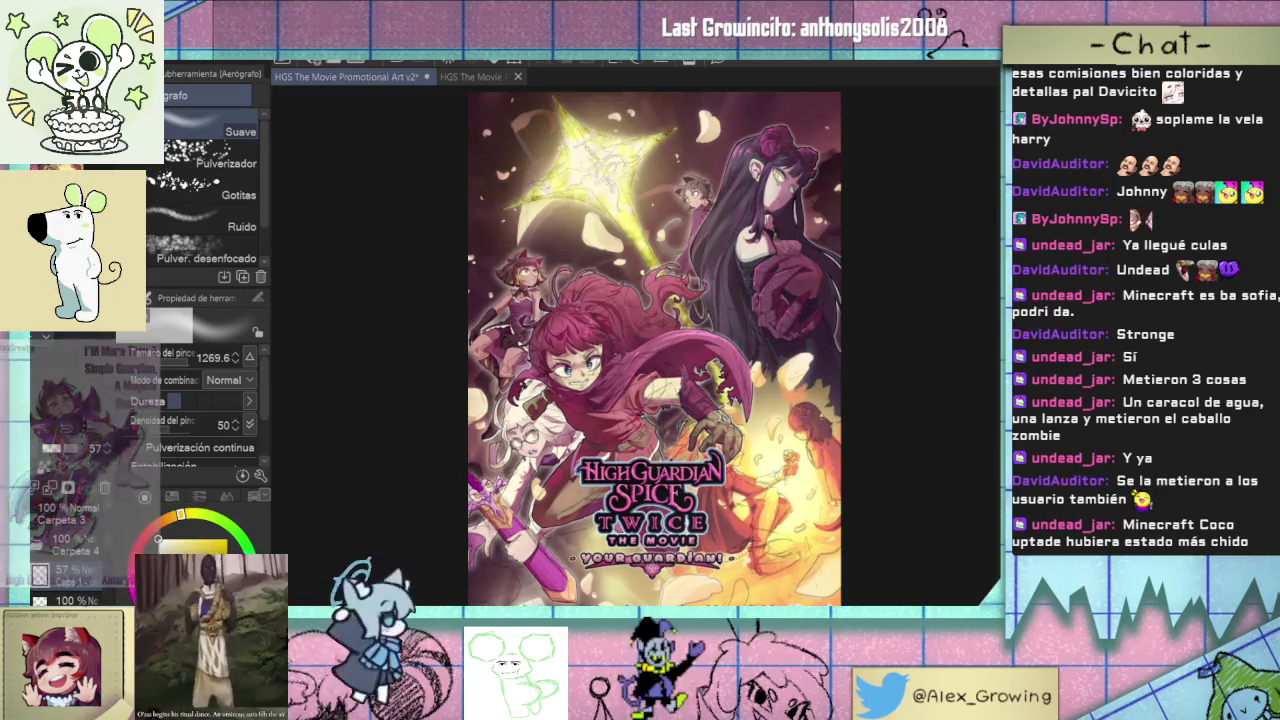
- Zoom in and centre on the yellow star, then hide and reshow the sketch layer to check it
{"action": "scroll", "coordinate": [618, 437], "scroll_direction": "up", "scroll_amount": 2}
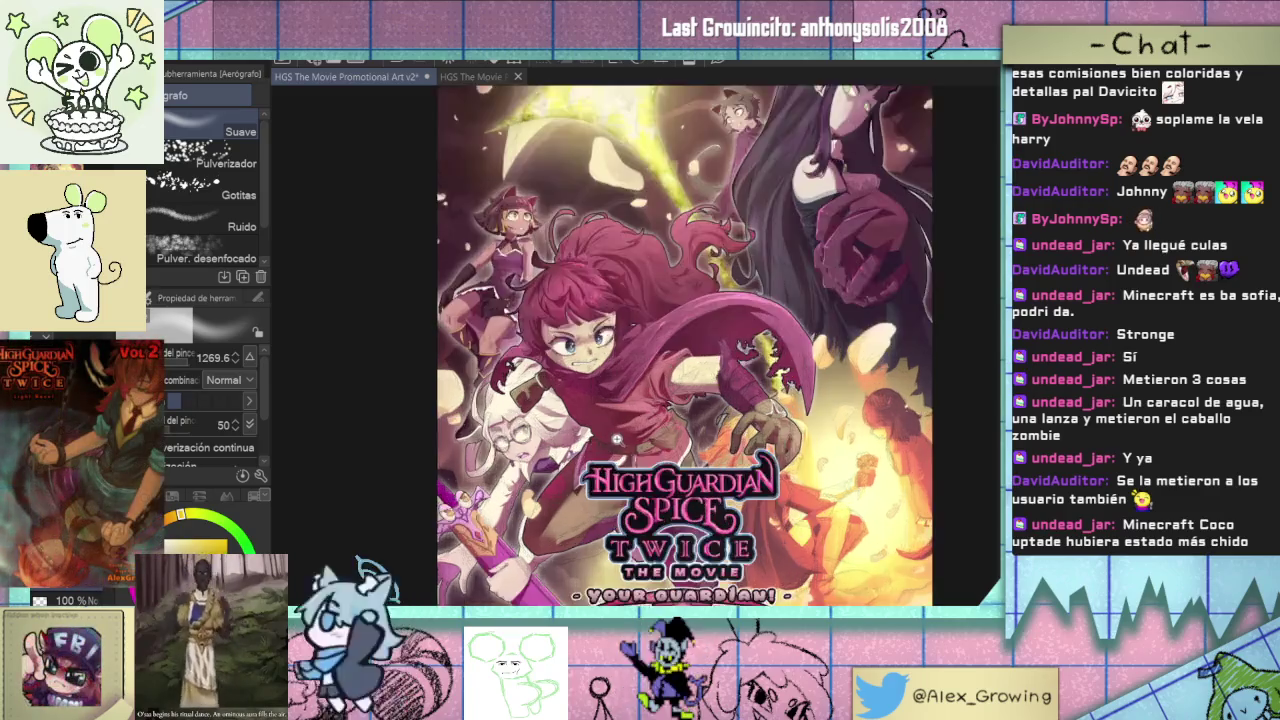
{"action": "scroll", "coordinate": [618, 437], "scroll_direction": "up", "scroll_amount": 4}
{"action": "scroll", "coordinate": [600, 445], "scroll_direction": "up", "scroll_amount": 5}
{"action": "scroll", "coordinate": [580, 450], "scroll_direction": "up", "scroll_amount": 5}
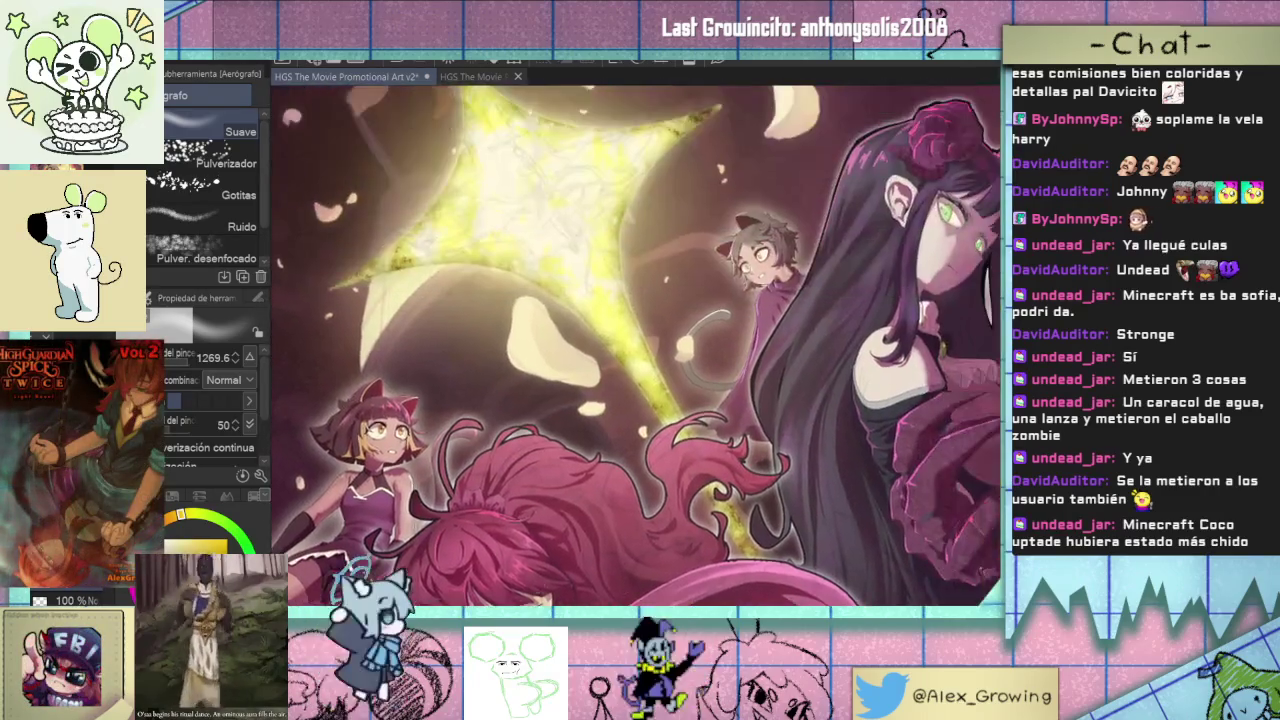
{"action": "scroll", "coordinate": [540, 457], "scroll_direction": "up", "scroll_amount": 5}
{"action": "scroll", "coordinate": [537, 458], "scroll_direction": "up", "scroll_amount": 3}
{"action": "scroll", "coordinate": [600, 472], "scroll_direction": "up", "scroll_amount": 3}
{"action": "scroll", "coordinate": [646, 446], "scroll_direction": "up", "scroll_amount": 2}
{"action": "scroll", "coordinate": [672, 449], "scroll_direction": "up", "scroll_amount": 2}
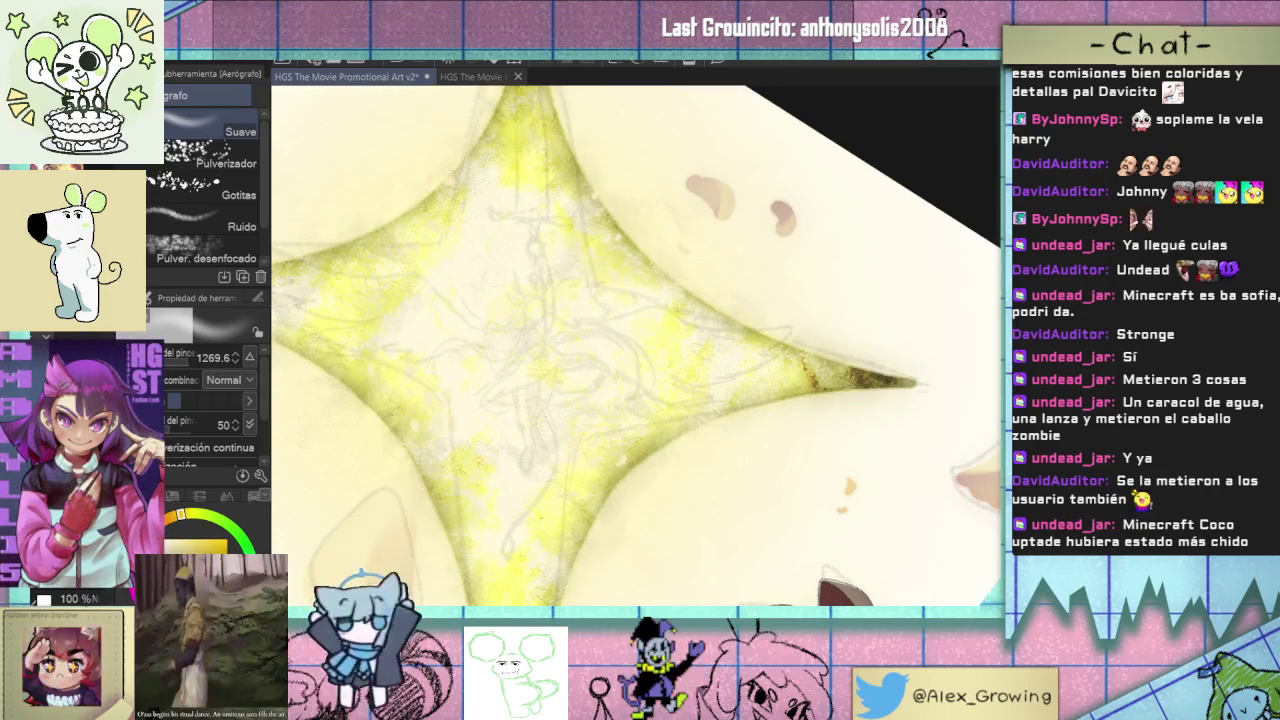
{"action": "scroll", "coordinate": [673, 398], "scroll_direction": "down", "scroll_amount": 3}
{"action": "scroll", "coordinate": [673, 398], "scroll_direction": "down", "scroll_amount": 2}
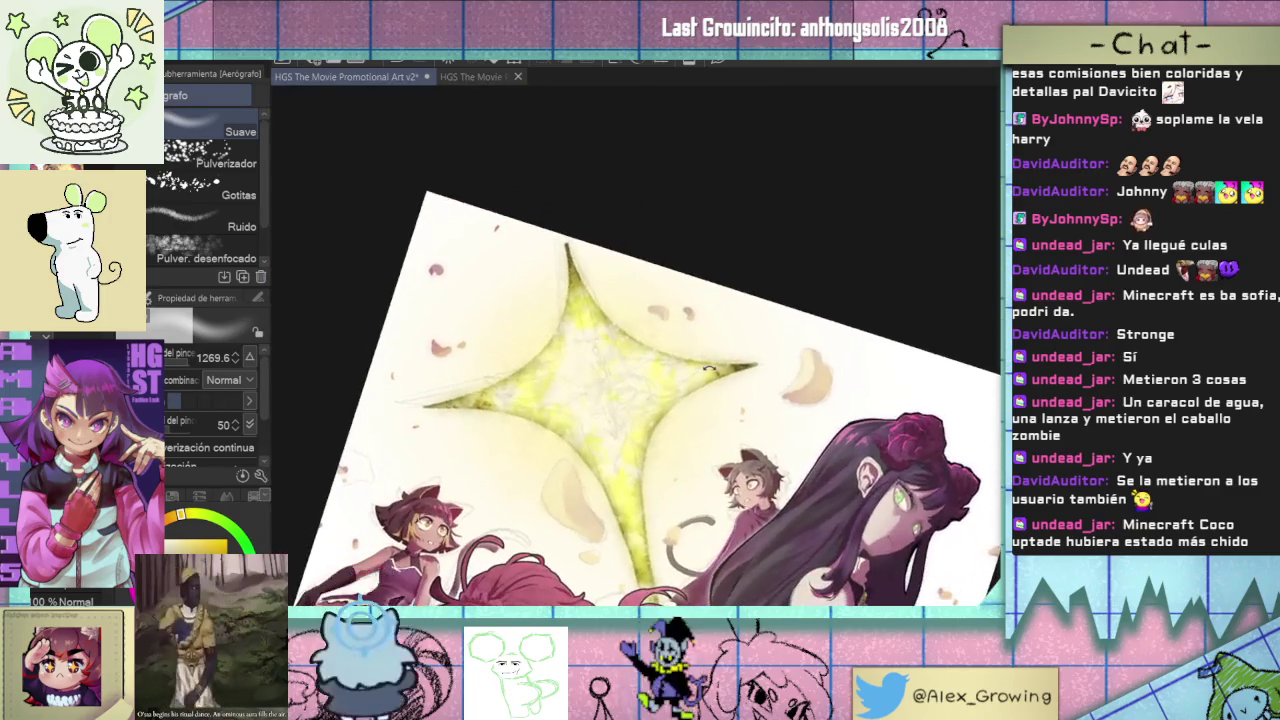
{"action": "scroll", "coordinate": [673, 398], "scroll_direction": "down", "scroll_amount": 2}
{"action": "scroll", "coordinate": [673, 398], "scroll_direction": "down", "scroll_amount": 2}
{"action": "scroll", "coordinate": [766, 374], "scroll_direction": "up", "scroll_amount": 1}
{"action": "scroll", "coordinate": [766, 374], "scroll_direction": "up", "scroll_amount": 1}
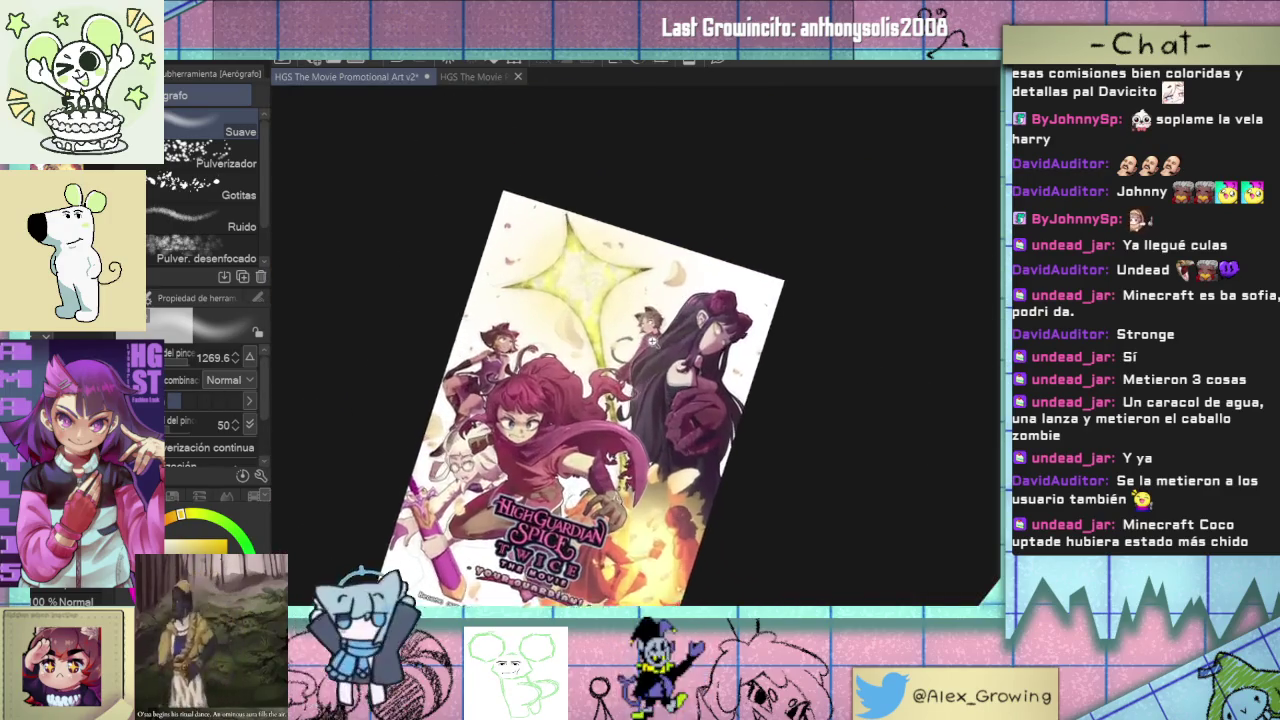
{"action": "scroll", "coordinate": [650, 313], "scroll_direction": "up", "scroll_amount": 3}
{"action": "scroll", "coordinate": [650, 313], "scroll_direction": "down", "scroll_amount": 3}
{"action": "scroll", "coordinate": [723, 316], "scroll_direction": "up", "scroll_amount": 2}
{"action": "scroll", "coordinate": [723, 316], "scroll_direction": "up", "scroll_amount": 2}
{"action": "scroll", "coordinate": [723, 316], "scroll_direction": "up", "scroll_amount": 2}
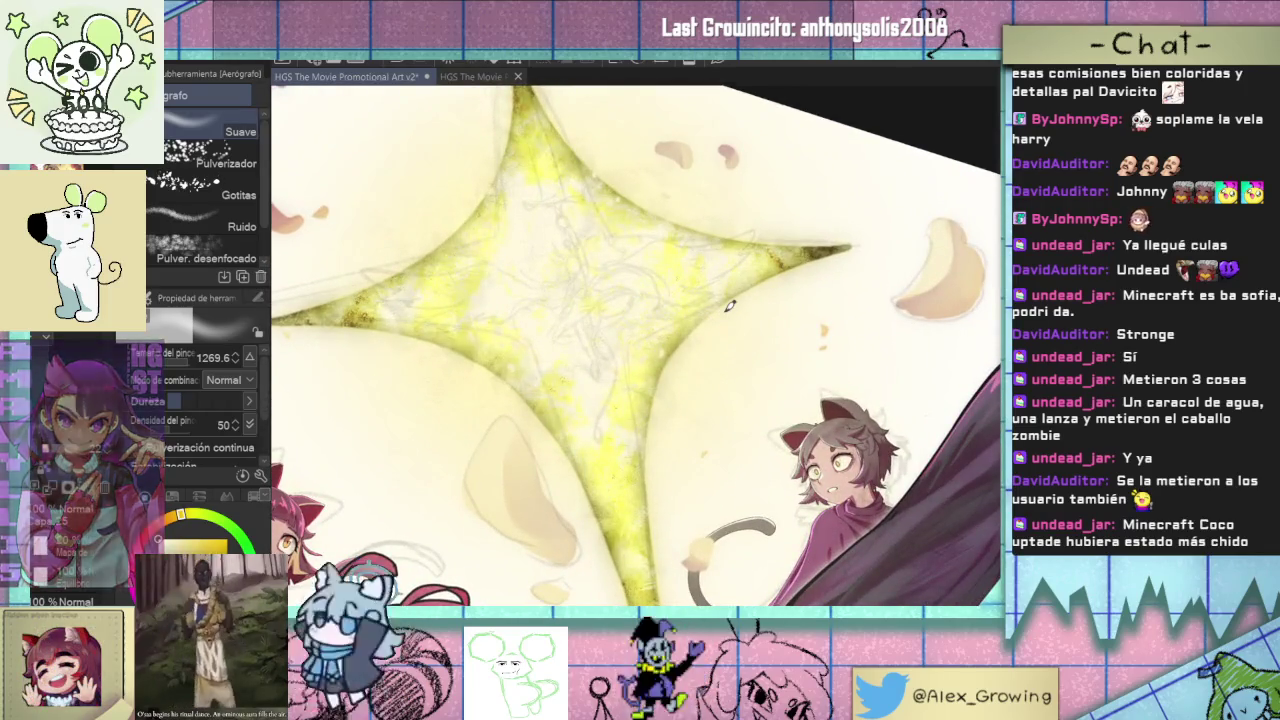
{"action": "scroll", "coordinate": [725, 313], "scroll_direction": "up", "scroll_amount": 1}
{"action": "left_click_drag", "start_coordinate": [666, 366], "coordinate": [715, 383]}
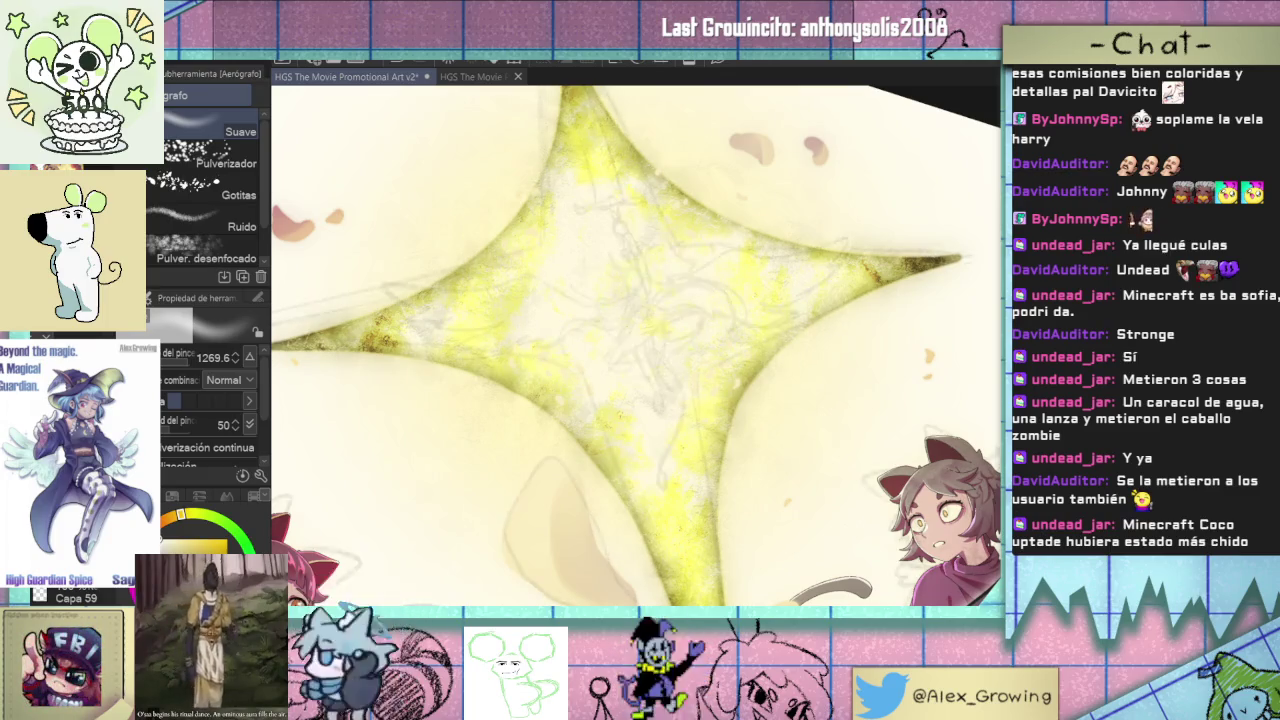
{"action": "left_click", "coordinate": [40, 596]}
{"action": "left_click", "coordinate": [40, 593]}
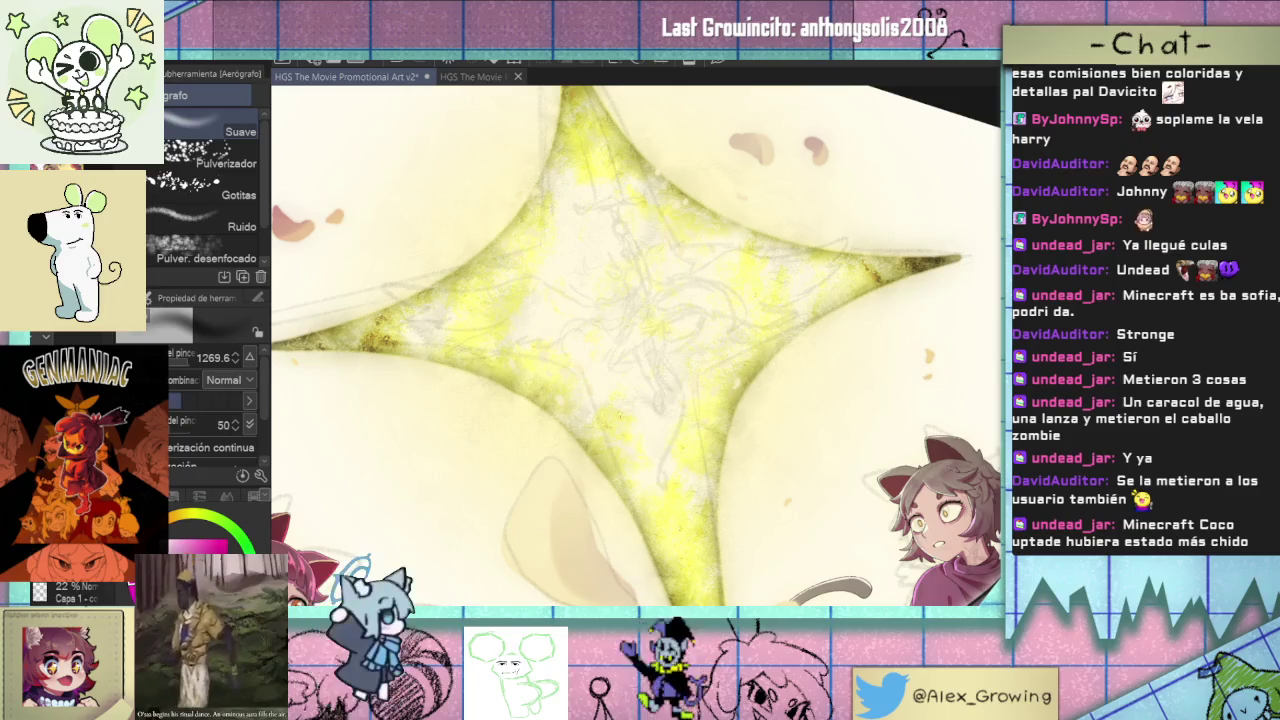
- Switch to the pen and pick a thin marker brush, zooming in on the star
{"action": "key", "text": "p"}
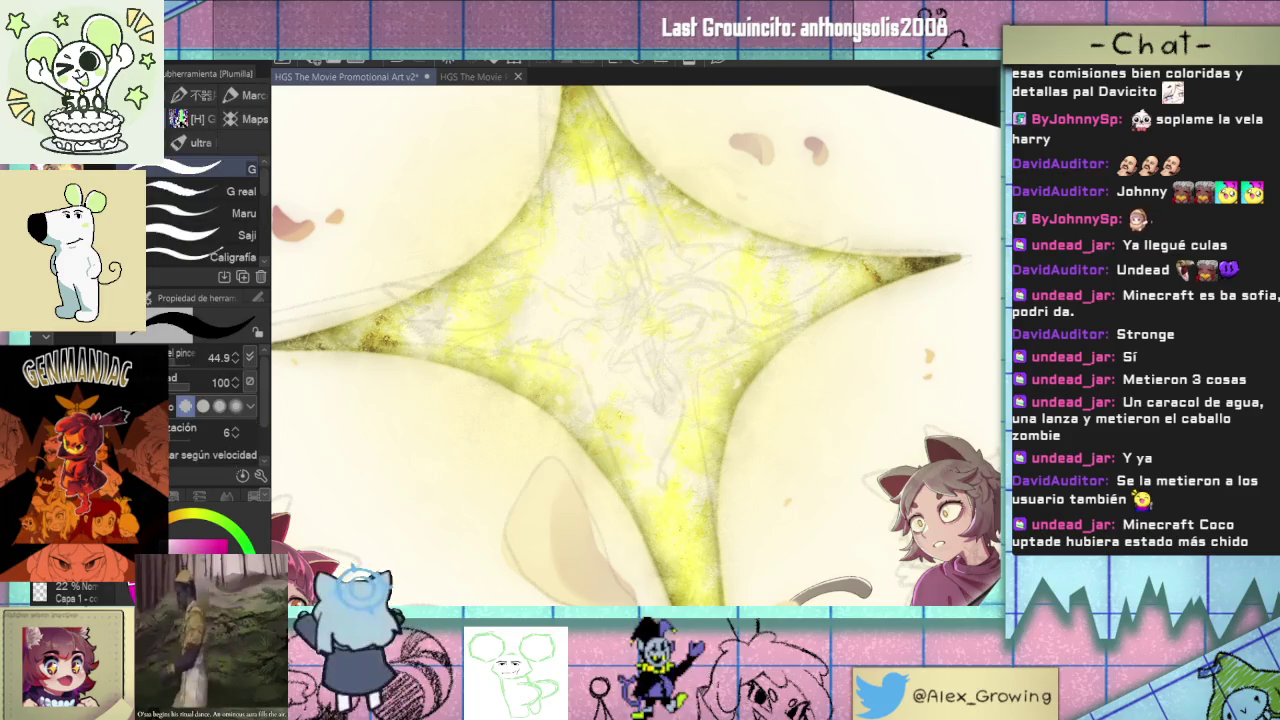
{"action": "key", "text": "p"}
{"action": "key", "text": "p"}
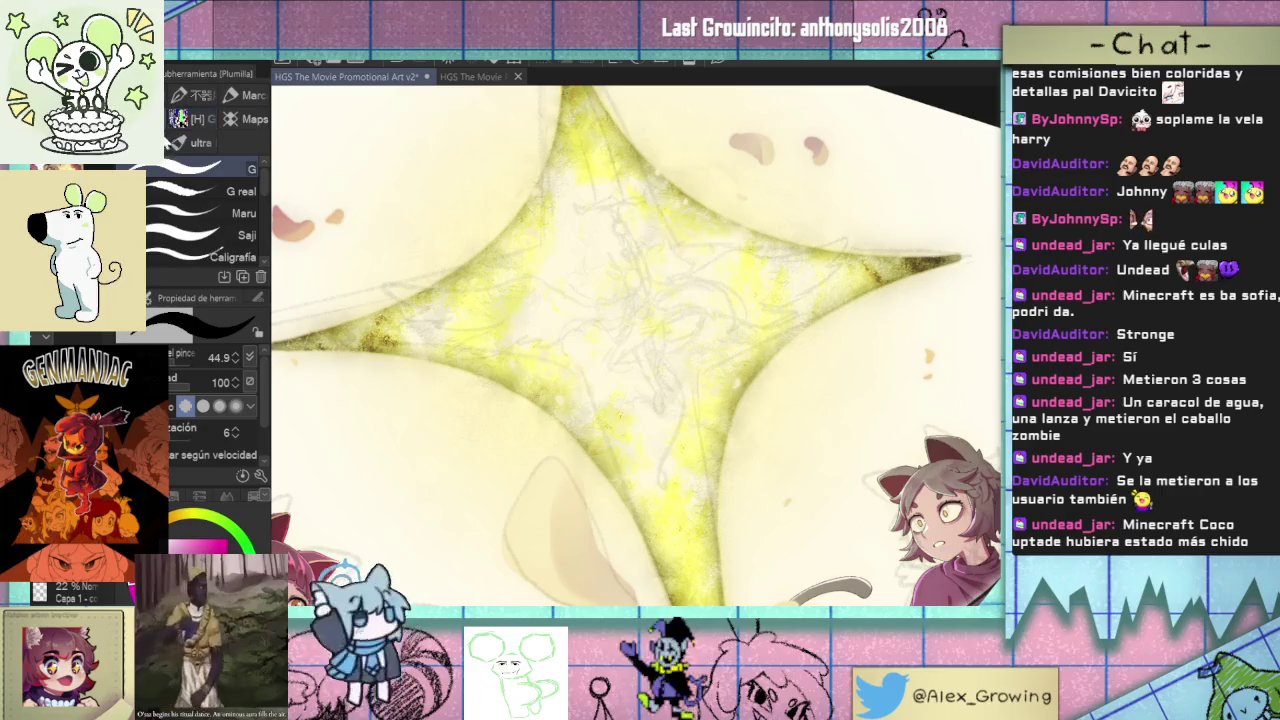
{"action": "left_click", "coordinate": [252, 95]}
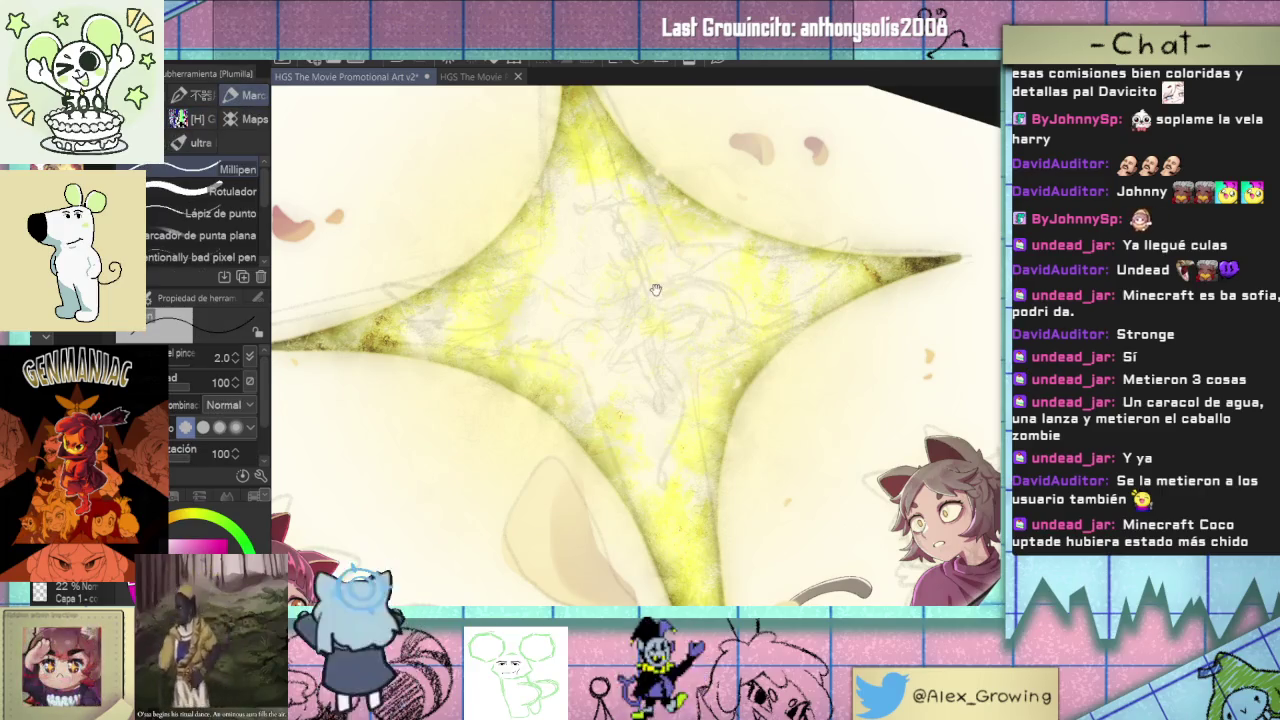
{"action": "scroll", "coordinate": [657, 318], "scroll_direction": "up", "scroll_amount": 1}
{"action": "scroll", "coordinate": [665, 320], "scroll_direction": "up", "scroll_amount": 2}
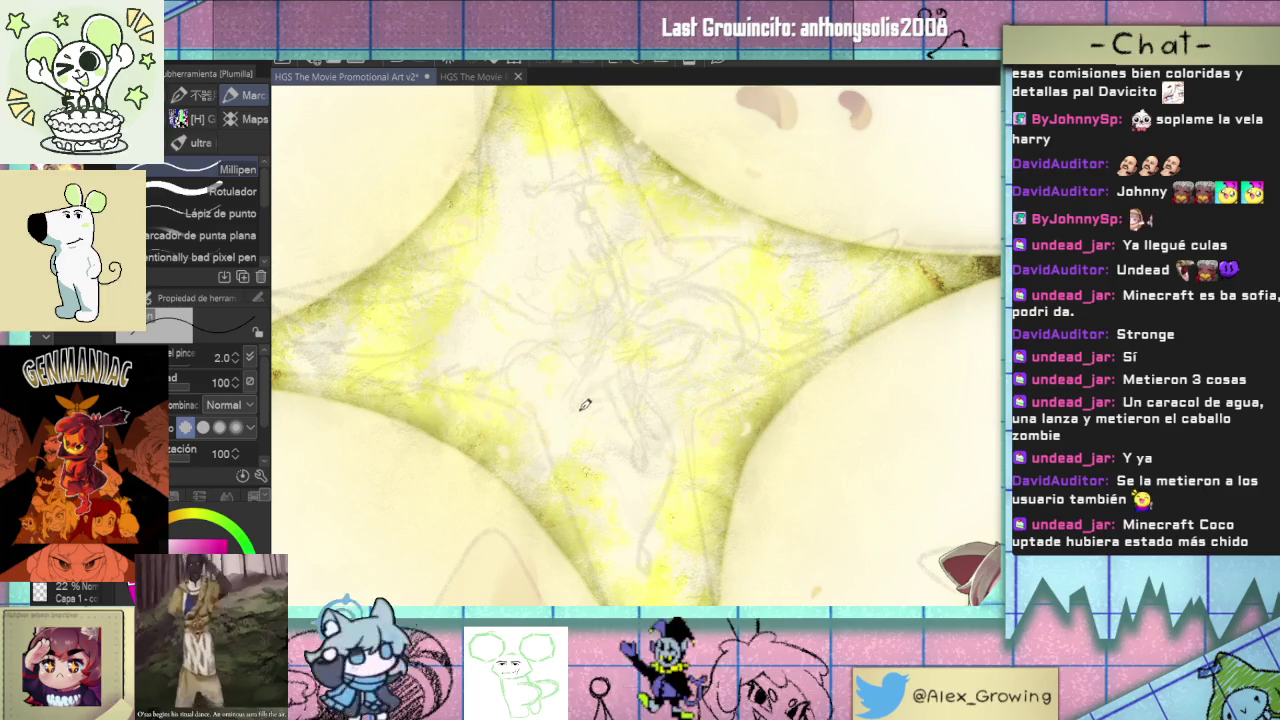
- Sketch the cap's looping outline, a top arc, and the curled right tip inside the star
{"action": "mouse_move", "coordinate": [677, 326]}
{"action": "left_mouse_down"}
{"action": "mouse_move", "coordinate": [653, 382]}
{"action": "mouse_move", "coordinate": [678, 394]}
{"action": "left_mouse_up"}
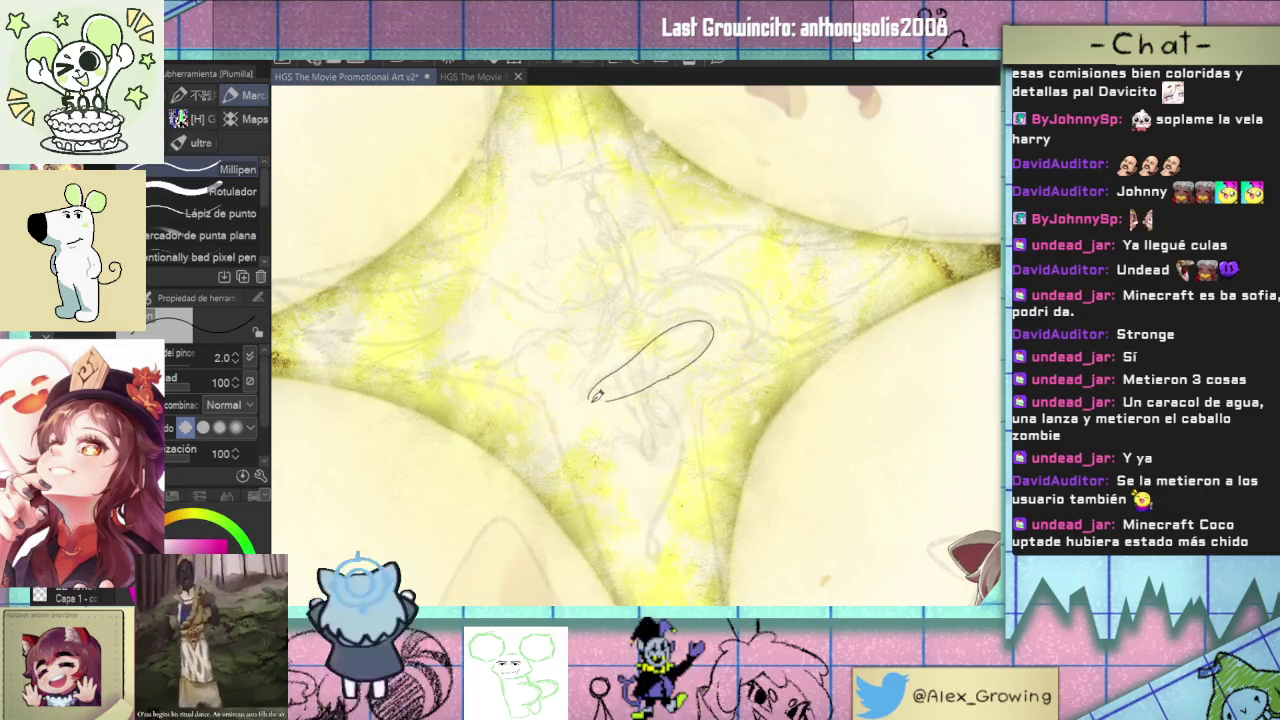
{"action": "mouse_move", "coordinate": [646, 382]}
{"action": "left_mouse_down"}
{"action": "mouse_move", "coordinate": [588, 392]}
{"action": "mouse_move", "coordinate": [698, 343]}
{"action": "left_mouse_up"}
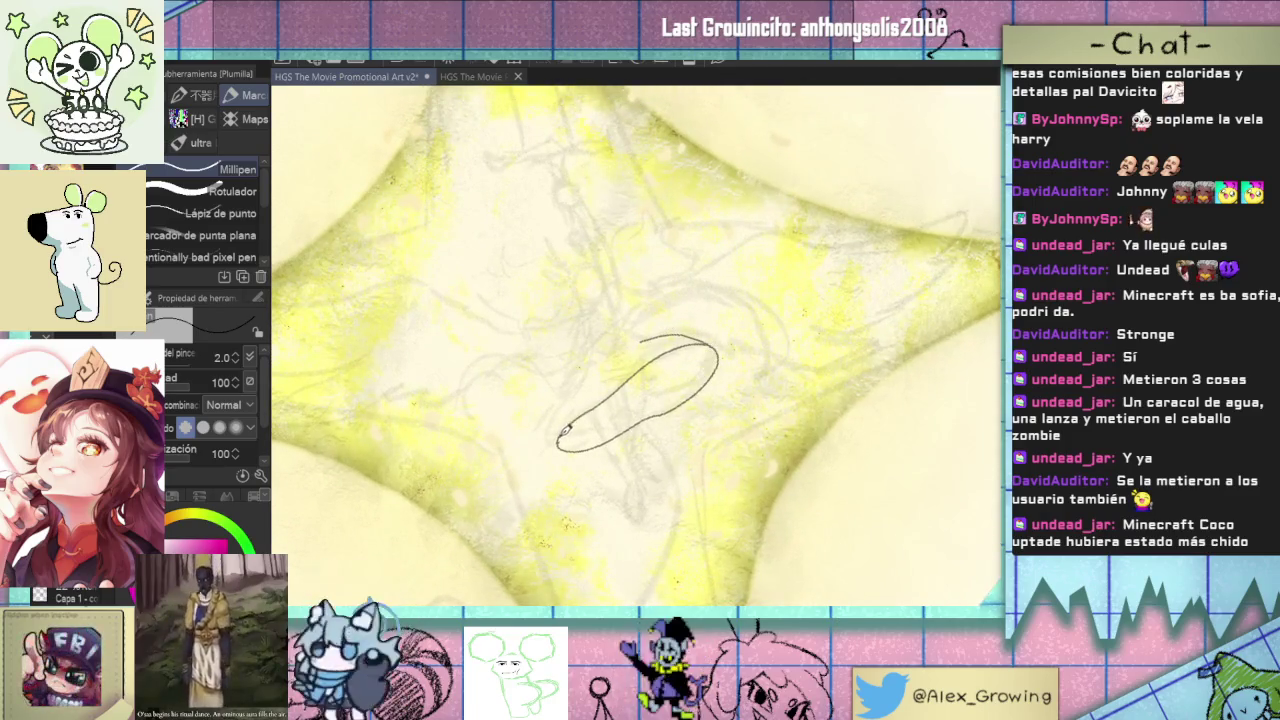
{"action": "left_click_drag", "start_coordinate": [579, 378], "coordinate": [593, 349]}
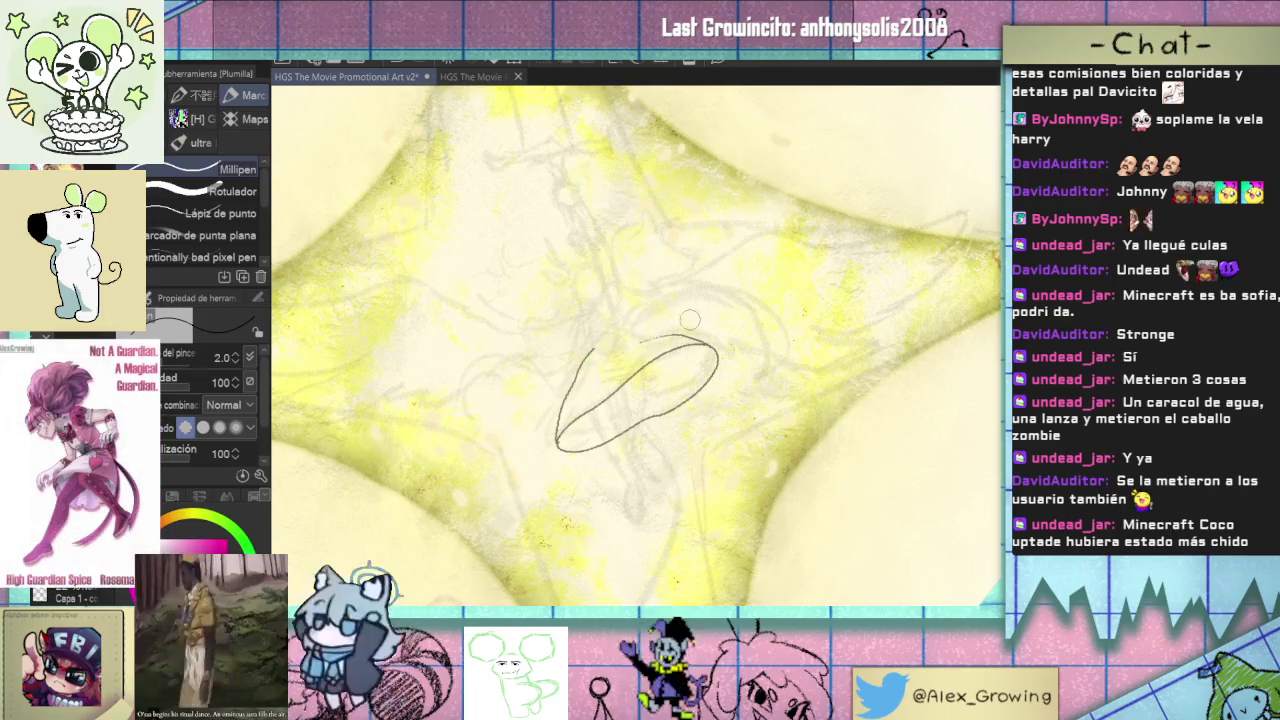
{"action": "mouse_move", "coordinate": [668, 326]}
{"action": "left_mouse_down"}
{"action": "mouse_move", "coordinate": [598, 342]}
{"action": "mouse_move", "coordinate": [628, 334]}
{"action": "left_mouse_up"}
{"action": "left_click_drag", "start_coordinate": [741, 289], "coordinate": [752, 385]}
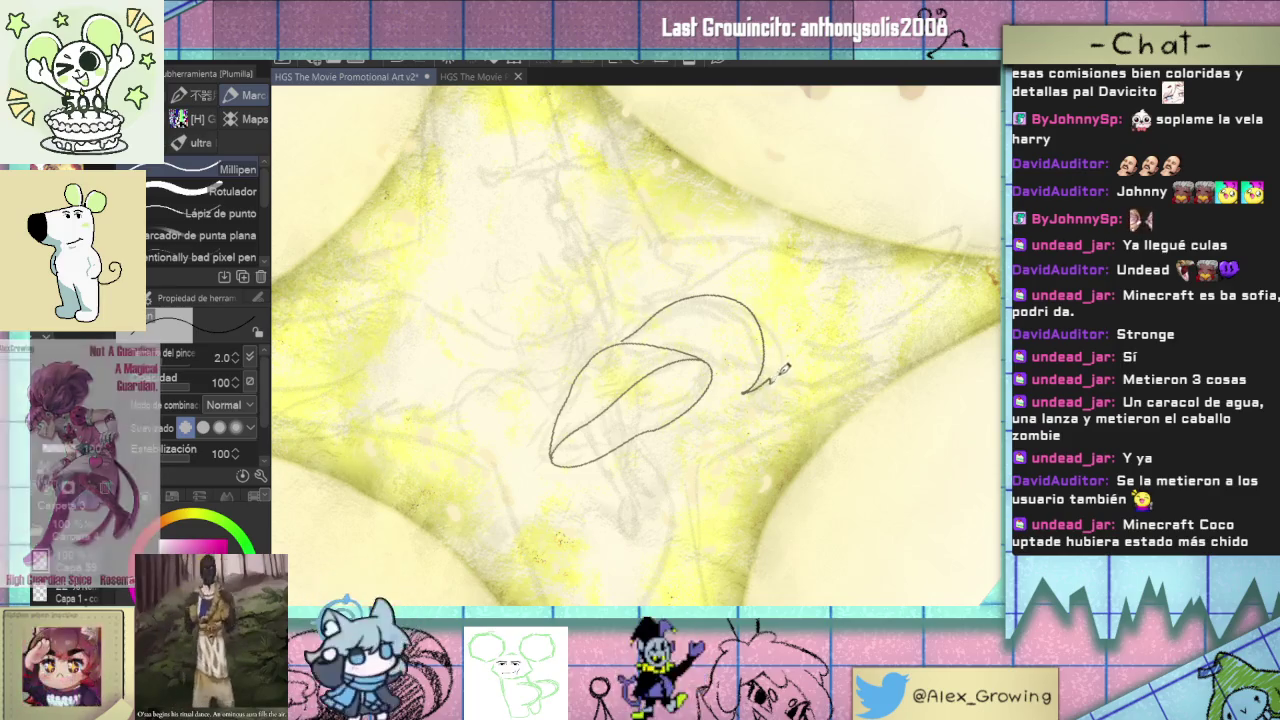
{"action": "left_click_drag", "start_coordinate": [776, 380], "coordinate": [754, 299]}
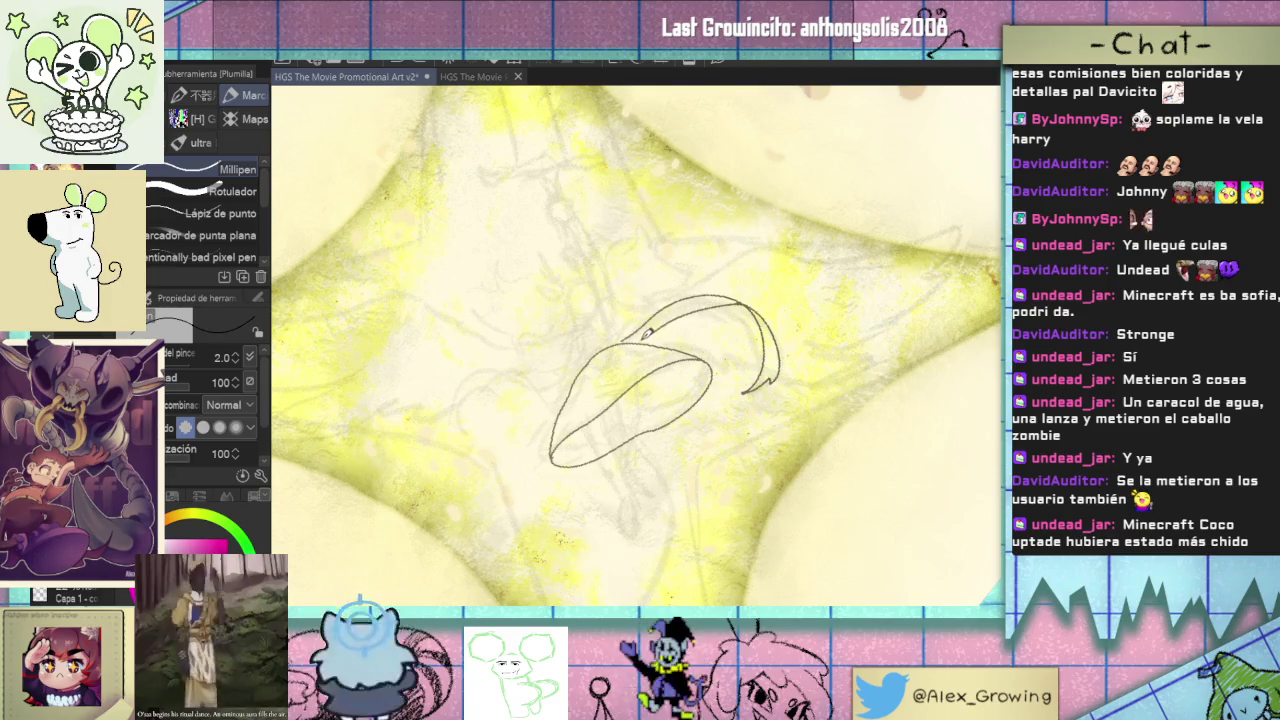
- Zoom closer on the sketch and undo the rough strokes under and beside the cap
{"action": "left_click", "coordinate": [645, 338], "text": "ctrl"}
{"action": "left_click", "coordinate": [641, 354], "text": "ctrl"}
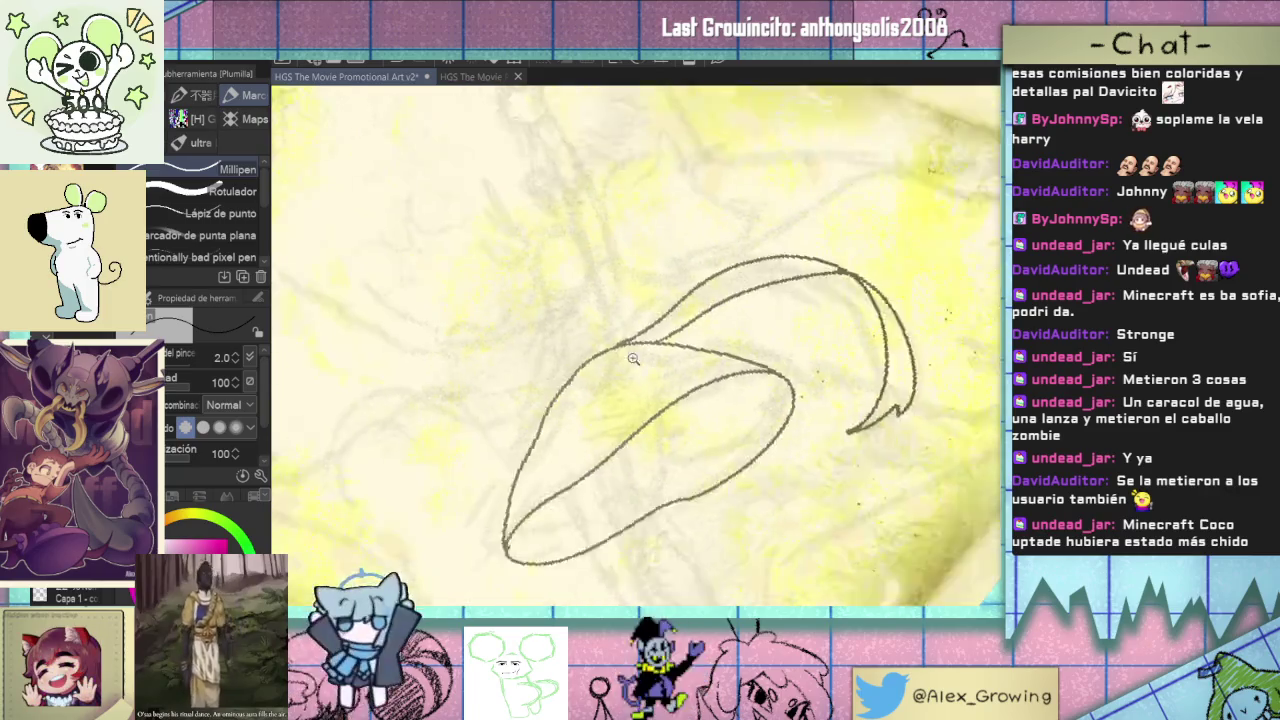
{"action": "scroll", "coordinate": [641, 354], "scroll_direction": "down", "scroll_amount": 2}
{"action": "scroll", "coordinate": [620, 354], "scroll_direction": "down", "scroll_amount": 1}
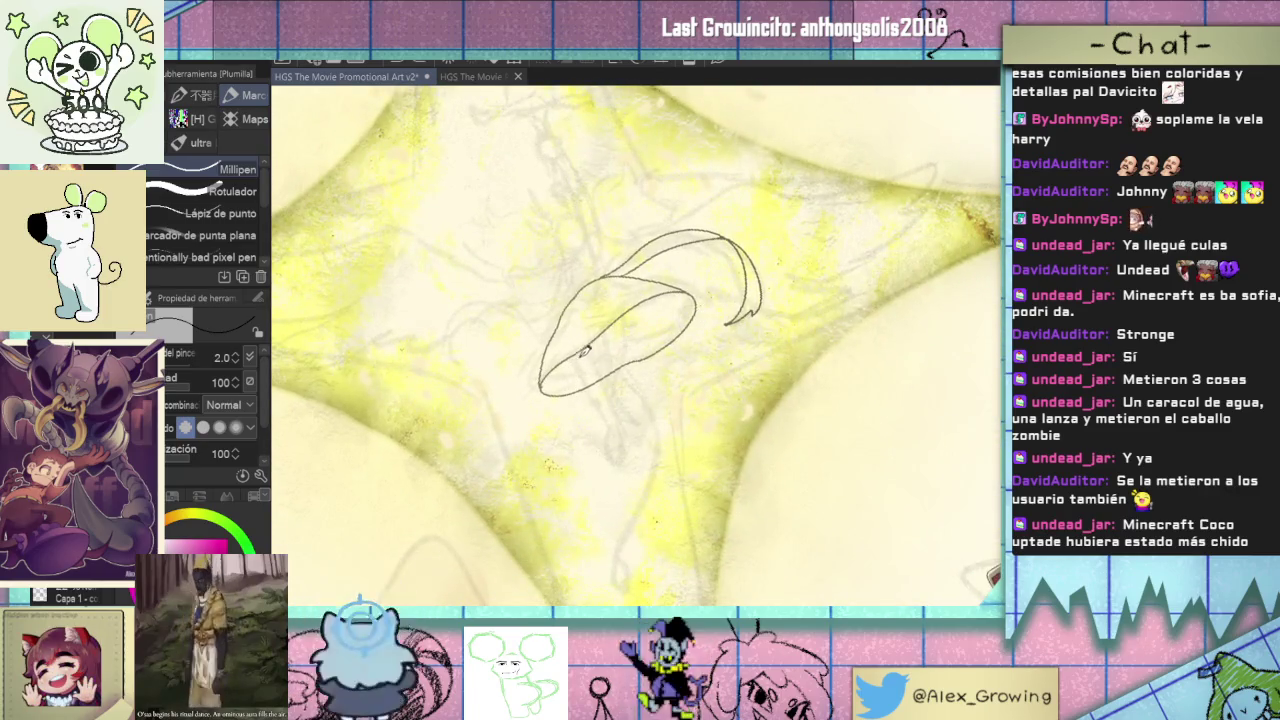
{"action": "key", "text": "ctrl+z"}
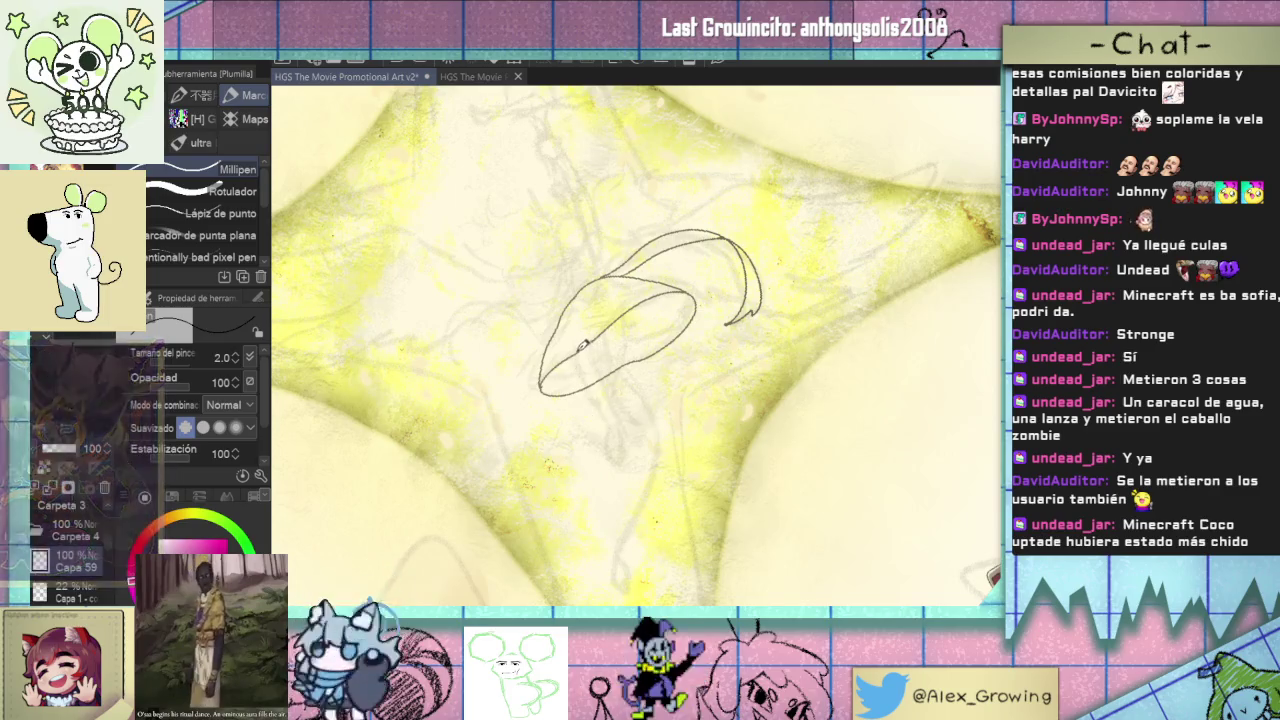
{"action": "left_click_drag", "start_coordinate": [577, 355], "coordinate": [620, 430]}
{"action": "key", "text": "ctrl+z"}
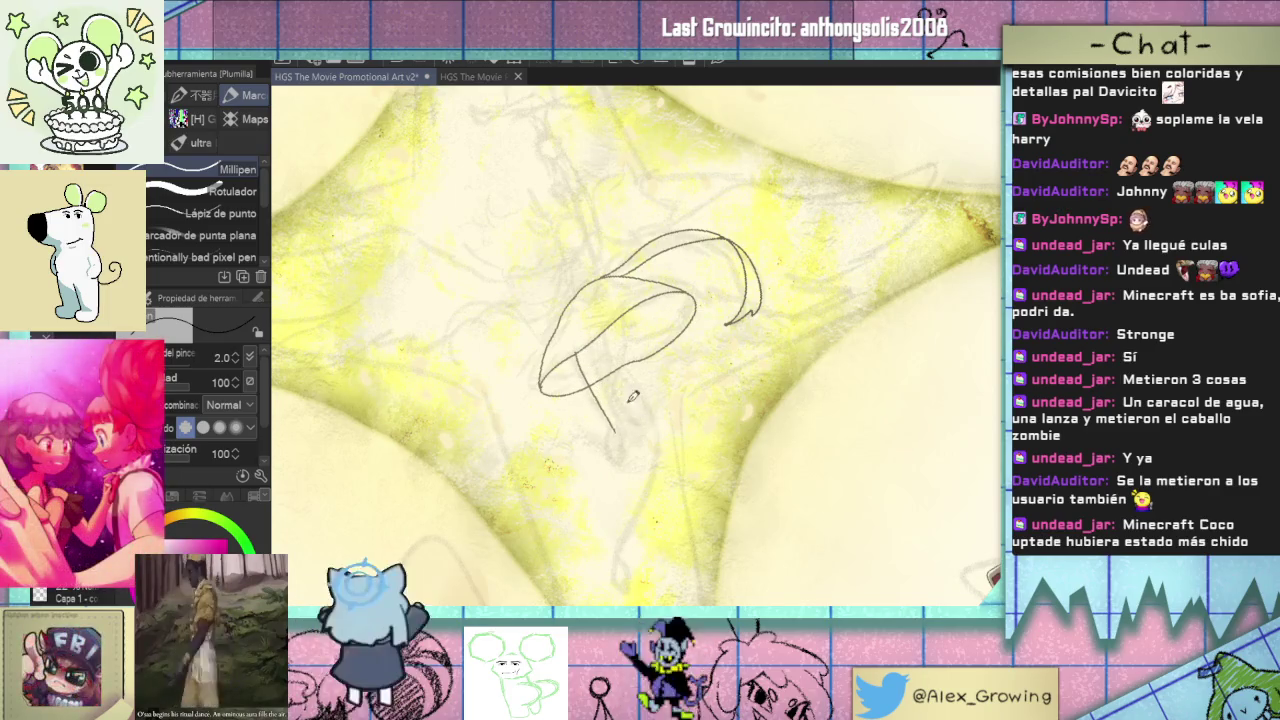
{"action": "left_click_drag", "start_coordinate": [617, 356], "coordinate": [662, 436]}
{"action": "key", "text": "ctrl+z"}
- Redraw a short line at the cap's left tip and a line inside the cap
{"action": "left_click_drag", "start_coordinate": [621, 368], "coordinate": [616, 397]}
{"action": "left_click_drag", "start_coordinate": [645, 356], "coordinate": [698, 376]}
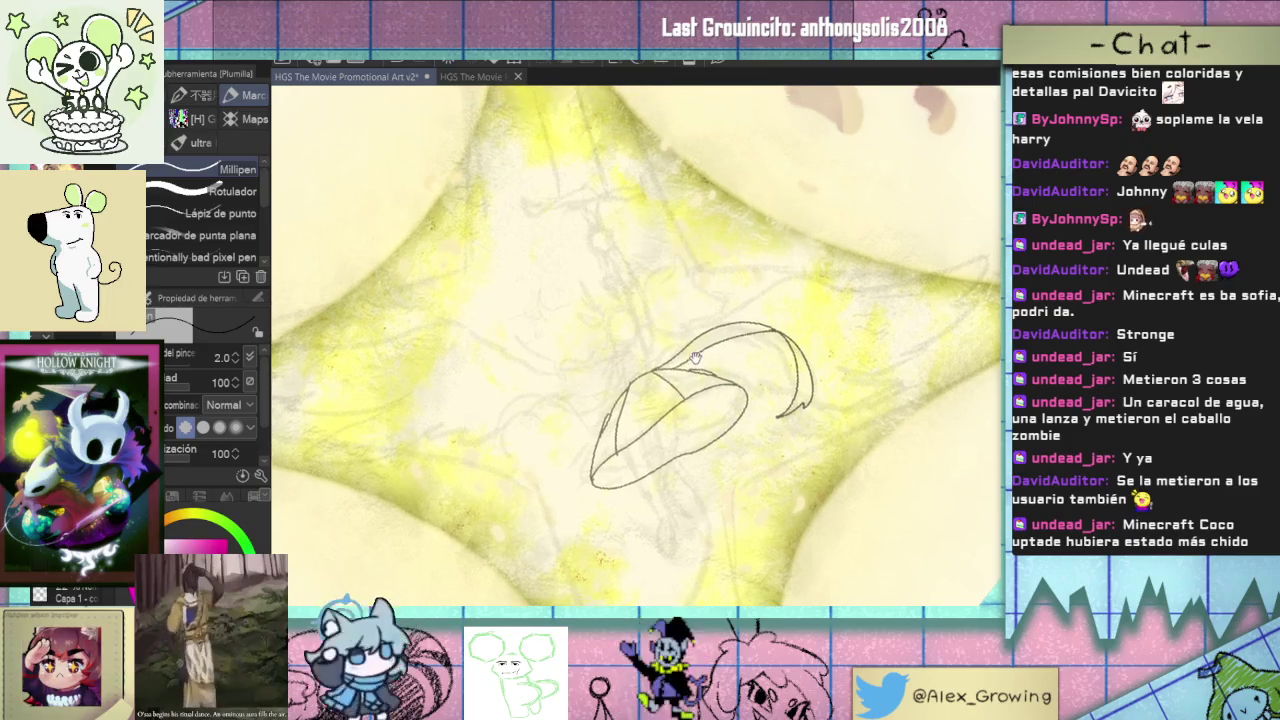
{"action": "left_click_drag", "start_coordinate": [714, 348], "coordinate": [726, 373]}
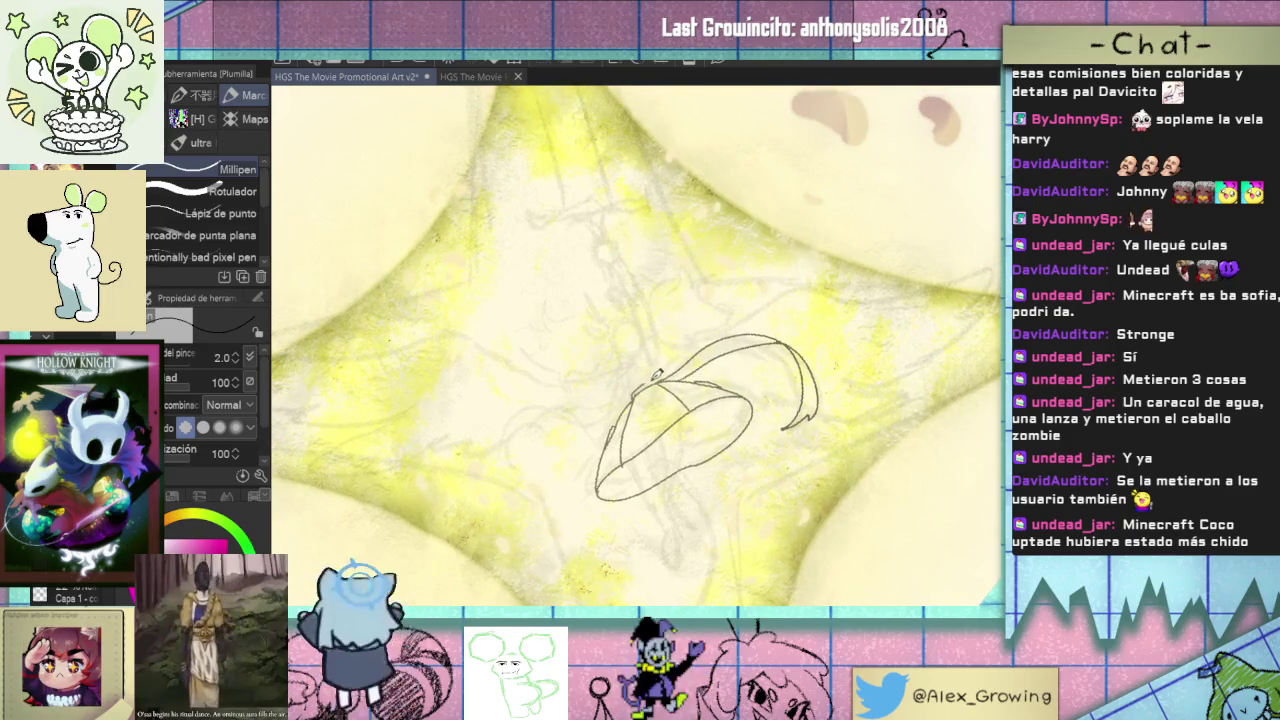
{"action": "mouse_move", "coordinate": [664, 375]}
{"action": "left_mouse_down"}
{"action": "mouse_move", "coordinate": [648, 393]}
{"action": "mouse_move", "coordinate": [630, 378]}
{"action": "mouse_move", "coordinate": [653, 357]}
{"action": "mouse_move", "coordinate": [672, 397]}
{"action": "left_mouse_up"}
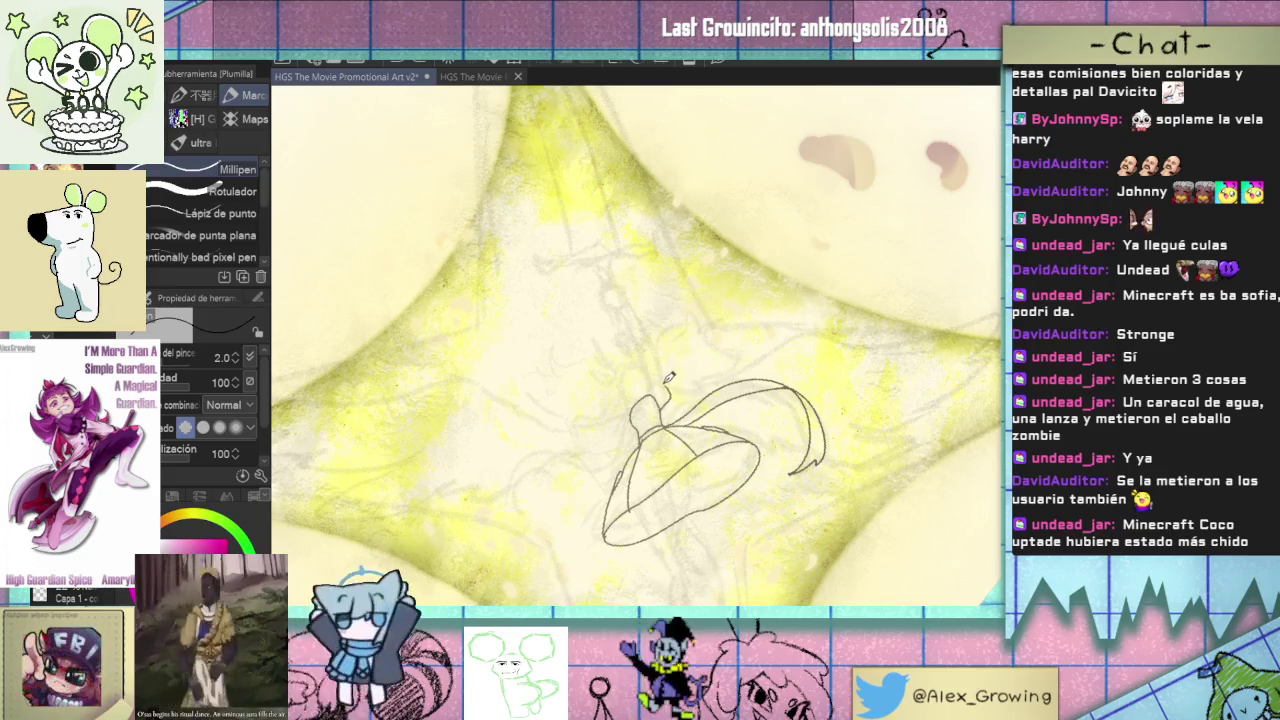
- Add a short stroke atop the cap, then draw the tall stem rising from it
{"action": "left_click_drag", "start_coordinate": [656, 384], "coordinate": [666, 402]}
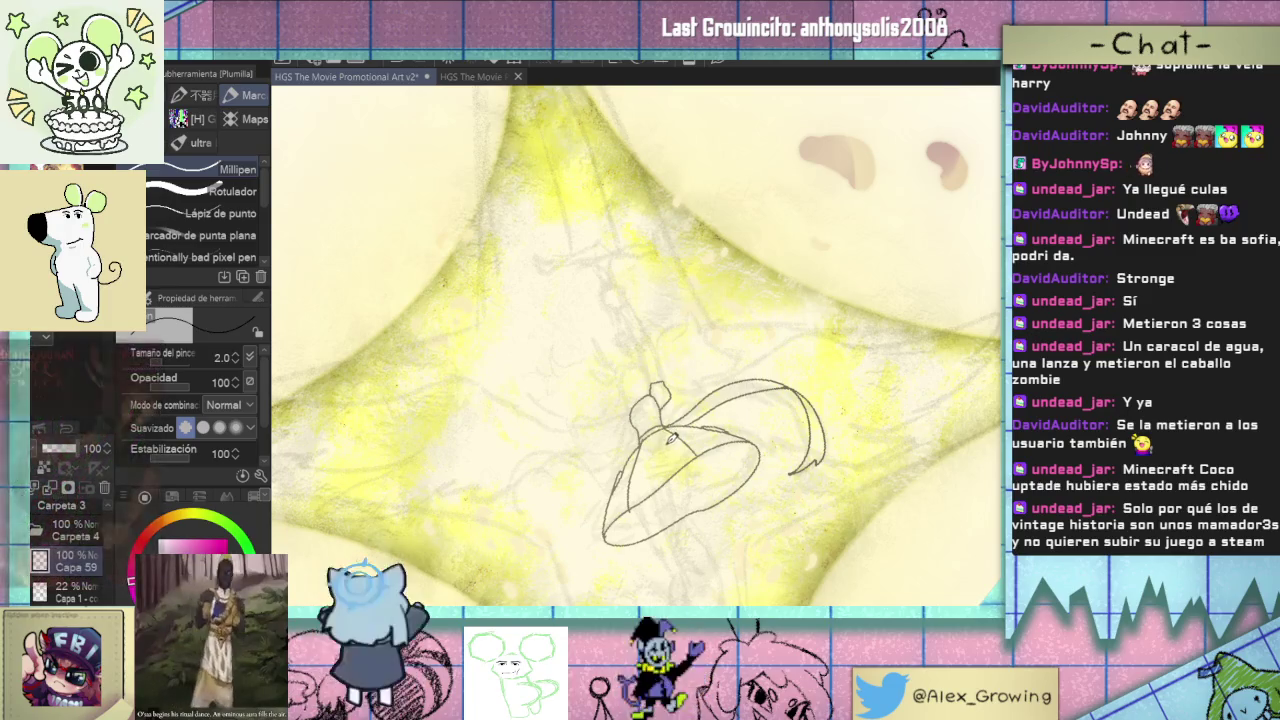
{"action": "scroll", "coordinate": [670, 440], "scroll_direction": "up", "scroll_amount": 3}
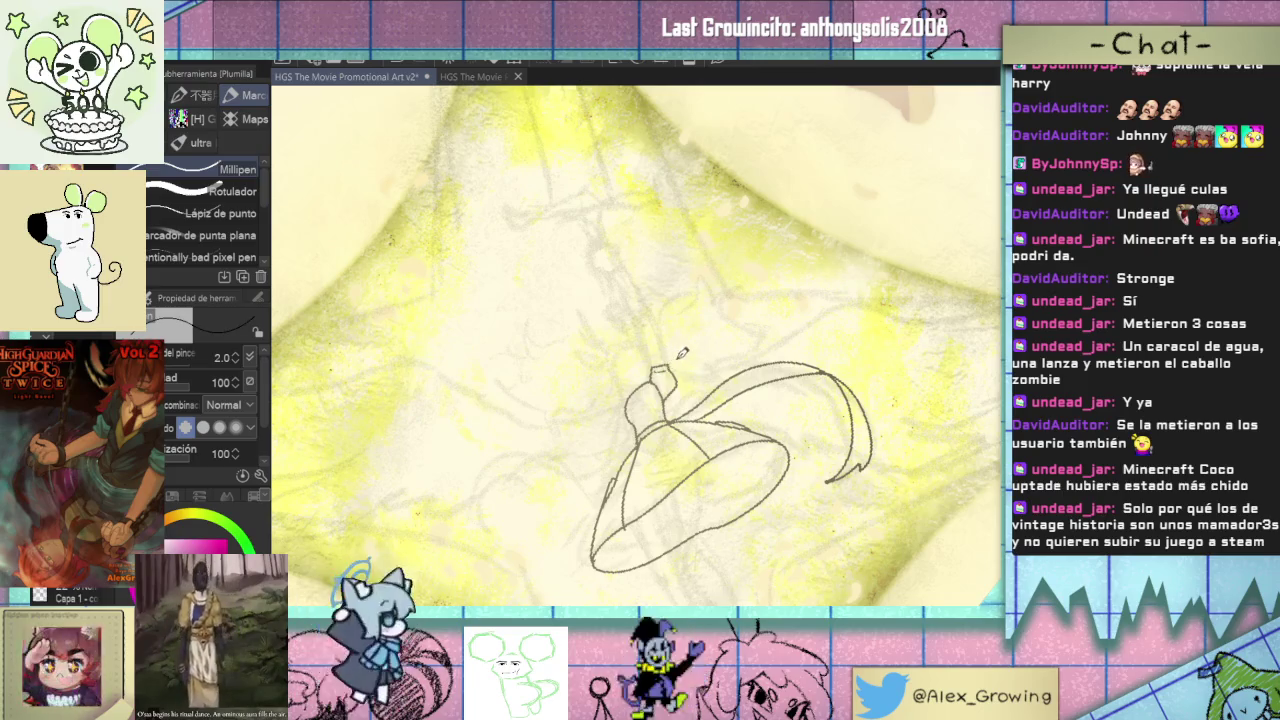
{"action": "mouse_move", "coordinate": [681, 356]}
{"action": "left_mouse_down"}
{"action": "mouse_move", "coordinate": [670, 385]}
{"action": "mouse_move", "coordinate": [681, 411]}
{"action": "mouse_move", "coordinate": [628, 324]}
{"action": "left_mouse_up"}
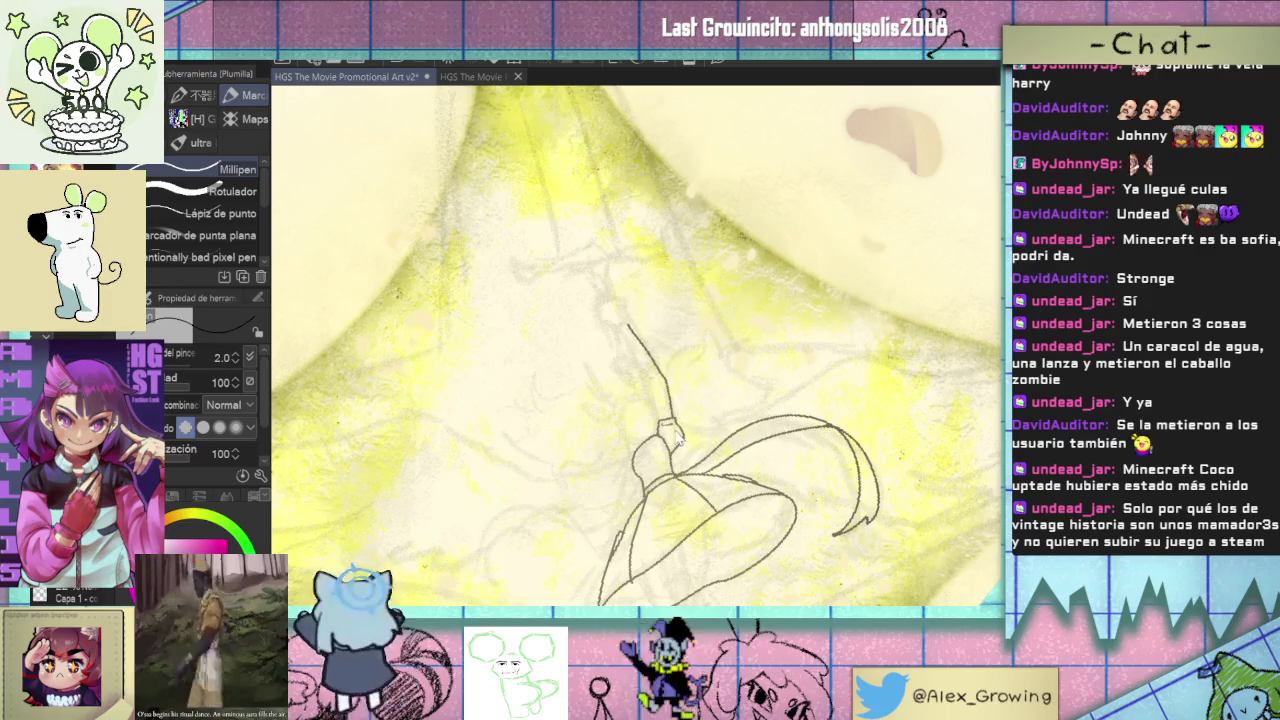
{"action": "key", "text": "ctrl+z"}
{"action": "left_click_drag", "start_coordinate": [668, 420], "coordinate": [644, 312]}
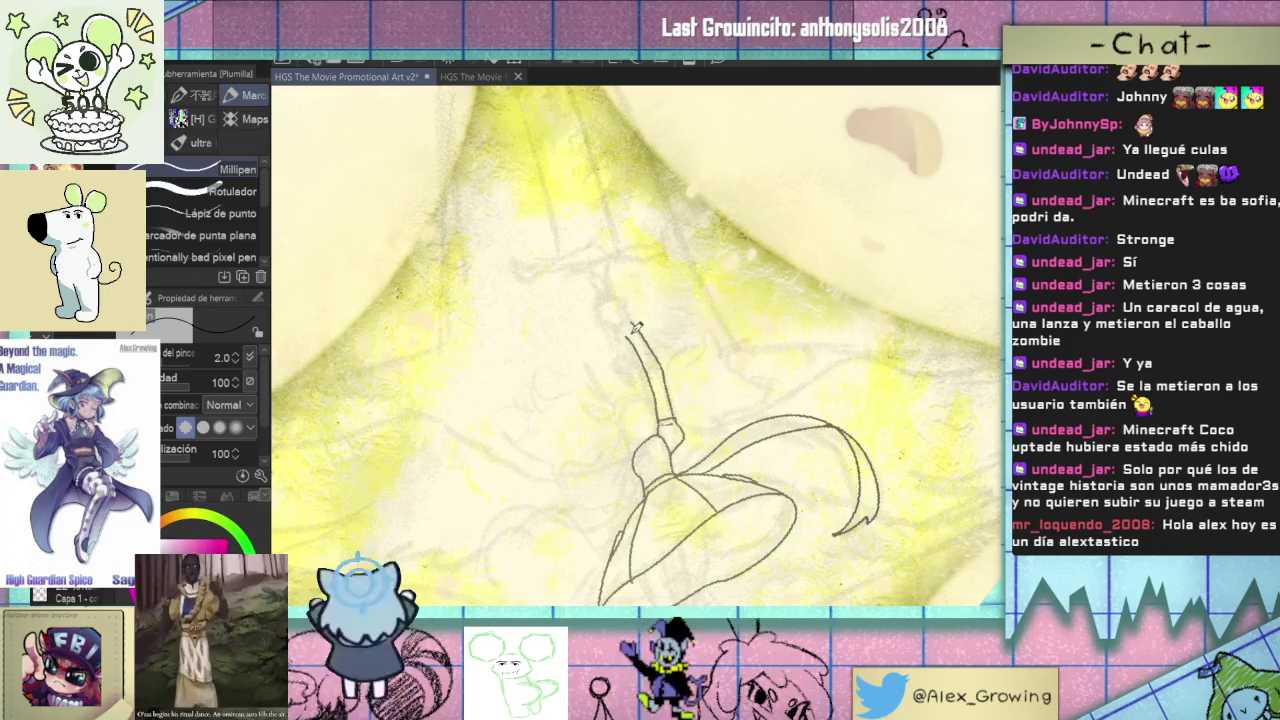
- Rotate the view, undo the stray upper-right stroke, and extend the stem into a pointed tip
{"action": "left_click_drag", "start_coordinate": [645, 355], "coordinate": [698, 380]}
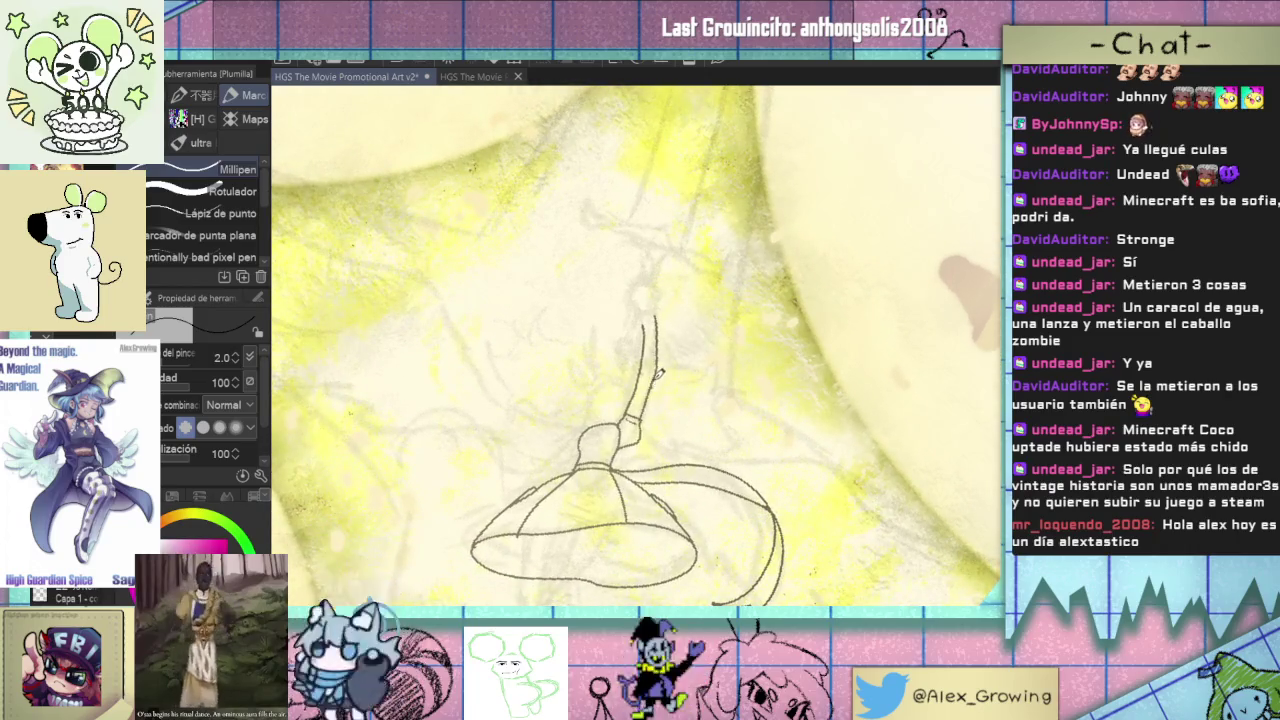
{"action": "key", "text": "ctrl+z"}
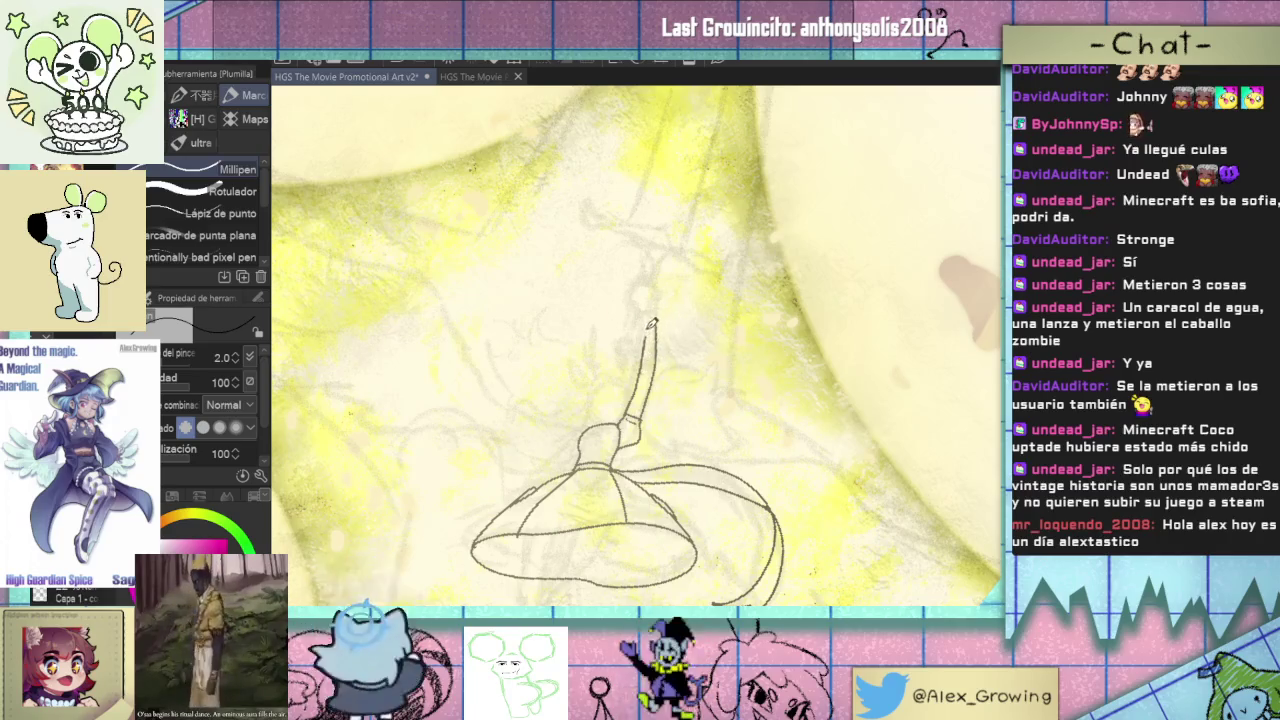
{"action": "left_click_drag", "start_coordinate": [656, 345], "coordinate": [657, 325]}
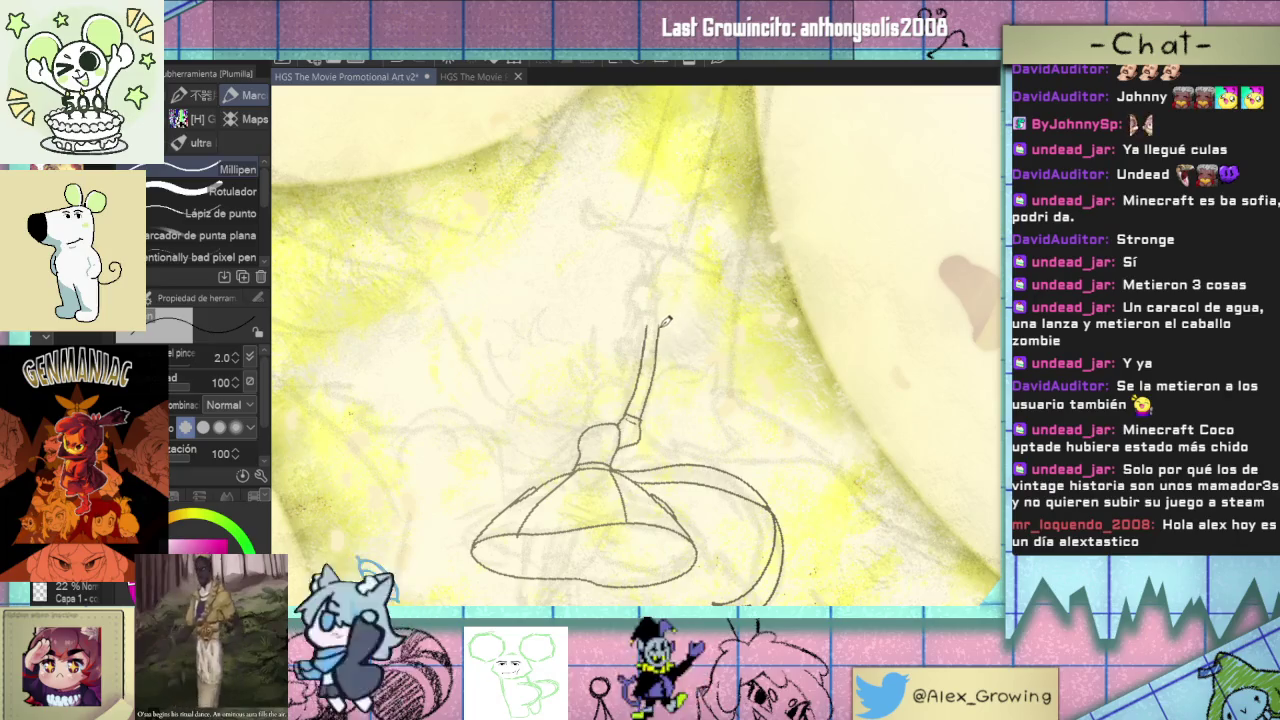
{"action": "scroll", "coordinate": [666, 319], "scroll_direction": "down", "scroll_amount": 2}
- Zoom out and tilt the canvas to view the wand sketch against the whole poster
{"action": "scroll", "coordinate": [680, 350], "scroll_direction": "down", "scroll_amount": 2}
{"action": "scroll", "coordinate": [700, 390], "scroll_direction": "down", "scroll_amount": 2}
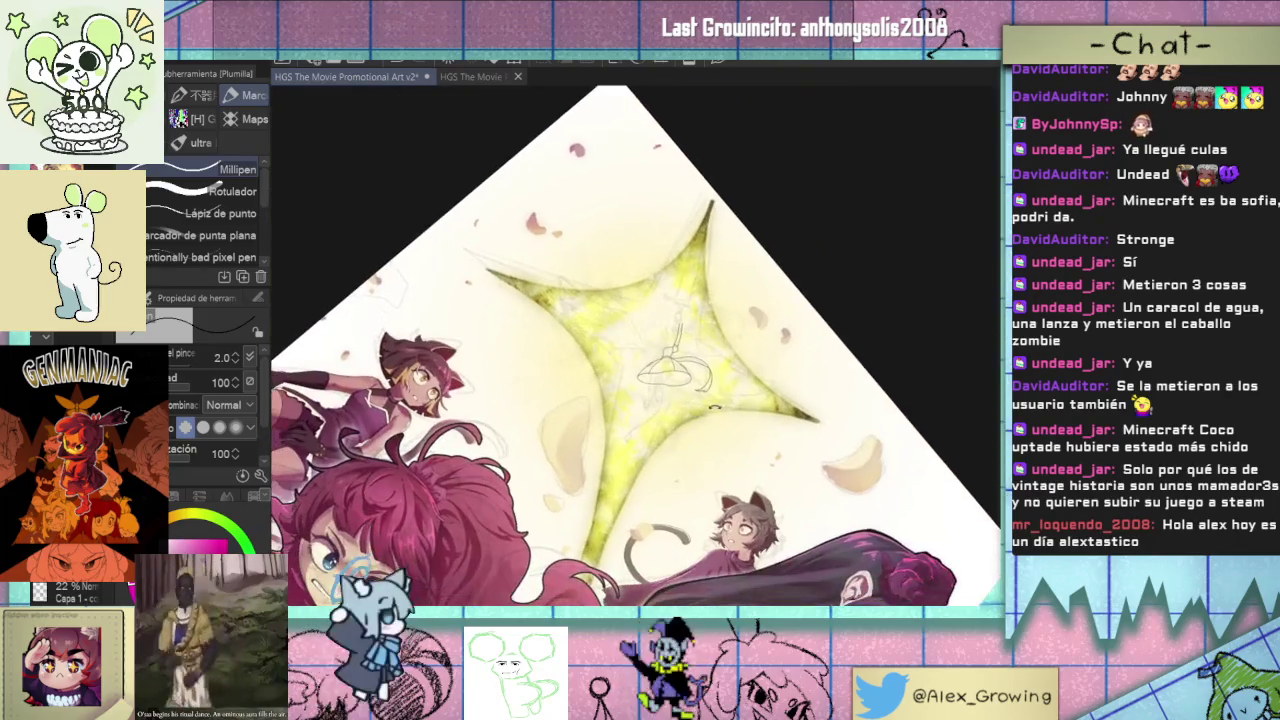
{"action": "scroll", "coordinate": [706, 405], "scroll_direction": "down", "scroll_amount": 2}
{"action": "mouse_move", "coordinate": [706, 405]}
{"action": "left_mouse_down"}
{"action": "mouse_move", "coordinate": [780, 400]}
{"action": "mouse_move", "coordinate": [690, 232]}
{"action": "left_mouse_up"}
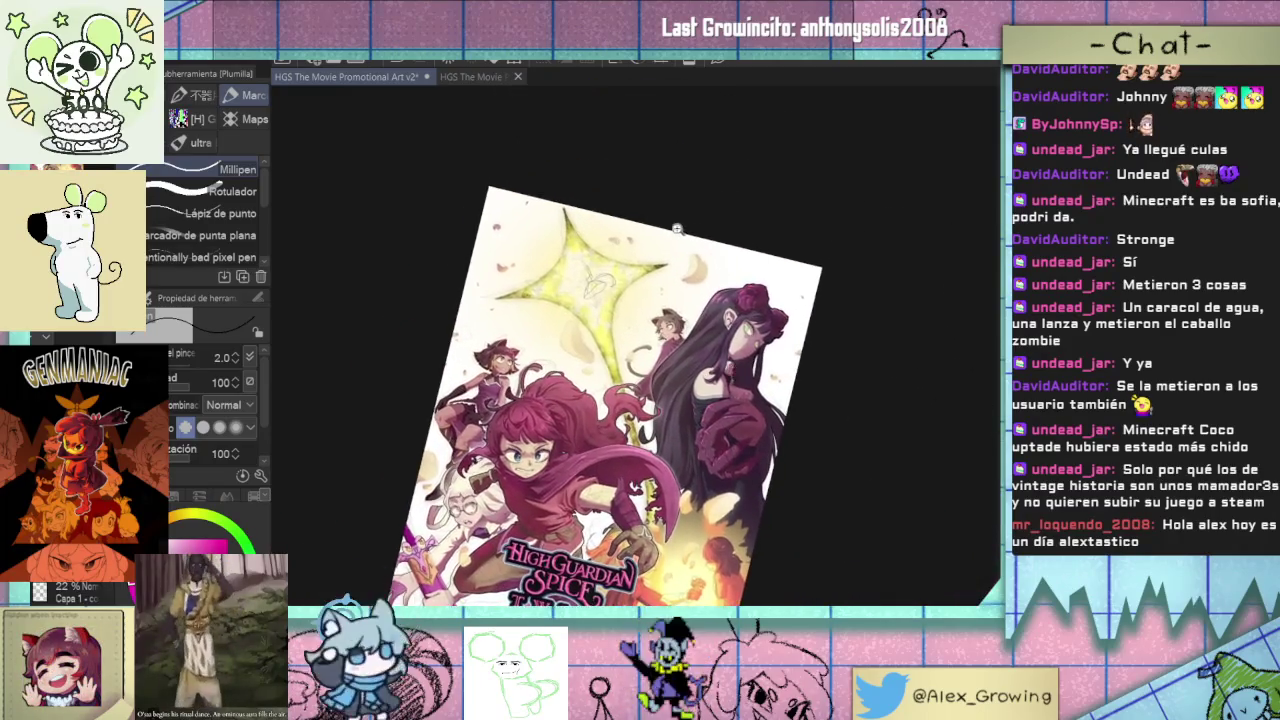
- Zoom back in on the stem tip and straighten the canvas upright
{"action": "scroll", "coordinate": [690, 232], "scroll_direction": "up", "scroll_amount": 3}
{"action": "scroll", "coordinate": [670, 280], "scroll_direction": "up", "scroll_amount": 2}
{"action": "scroll", "coordinate": [650, 320], "scroll_direction": "up", "scroll_amount": 1}
{"action": "left_click_drag", "start_coordinate": [650, 320], "coordinate": [630, 357]}
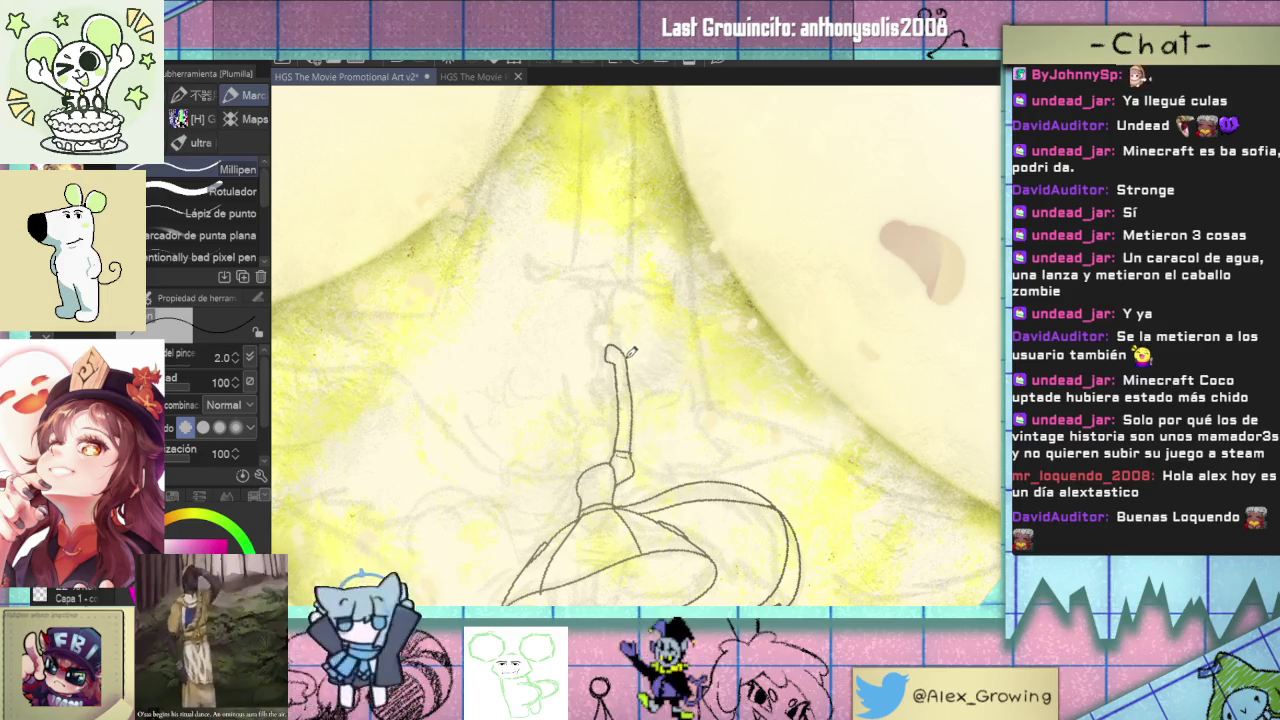
{"action": "left_click_drag", "start_coordinate": [638, 376], "coordinate": [646, 365]}
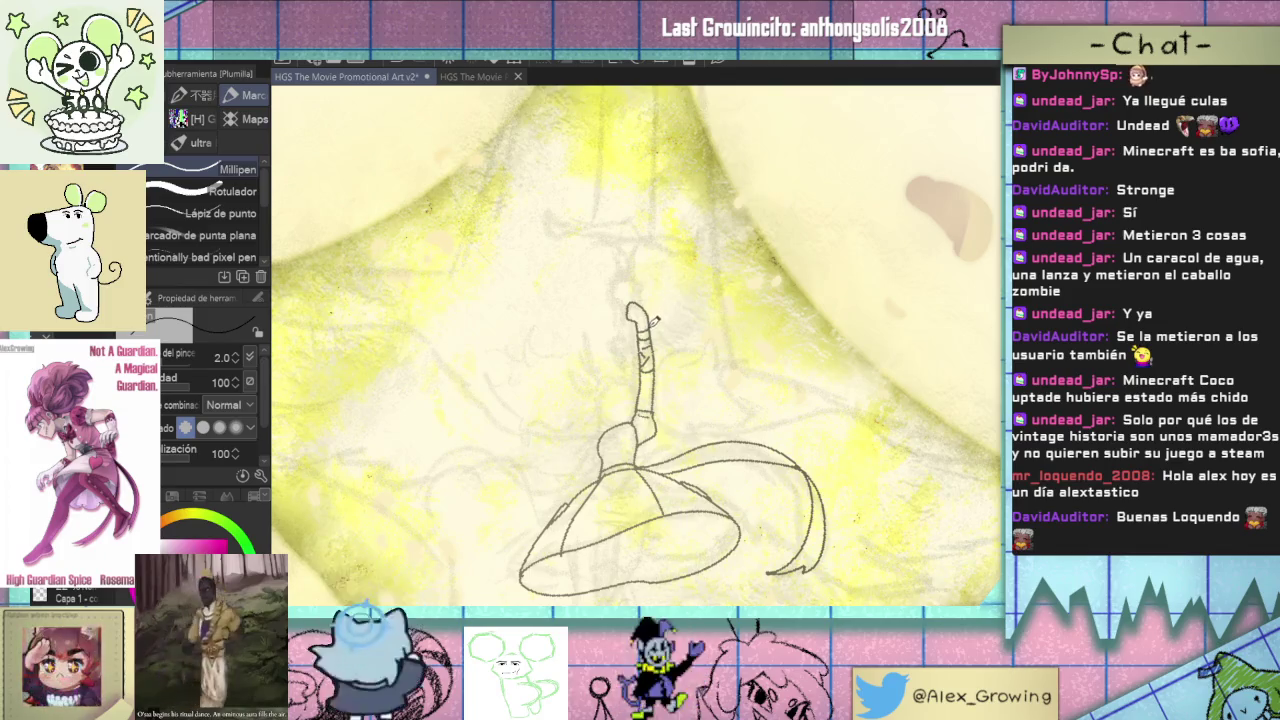
{"action": "scroll", "coordinate": [652, 325], "scroll_direction": "down", "scroll_amount": 3}
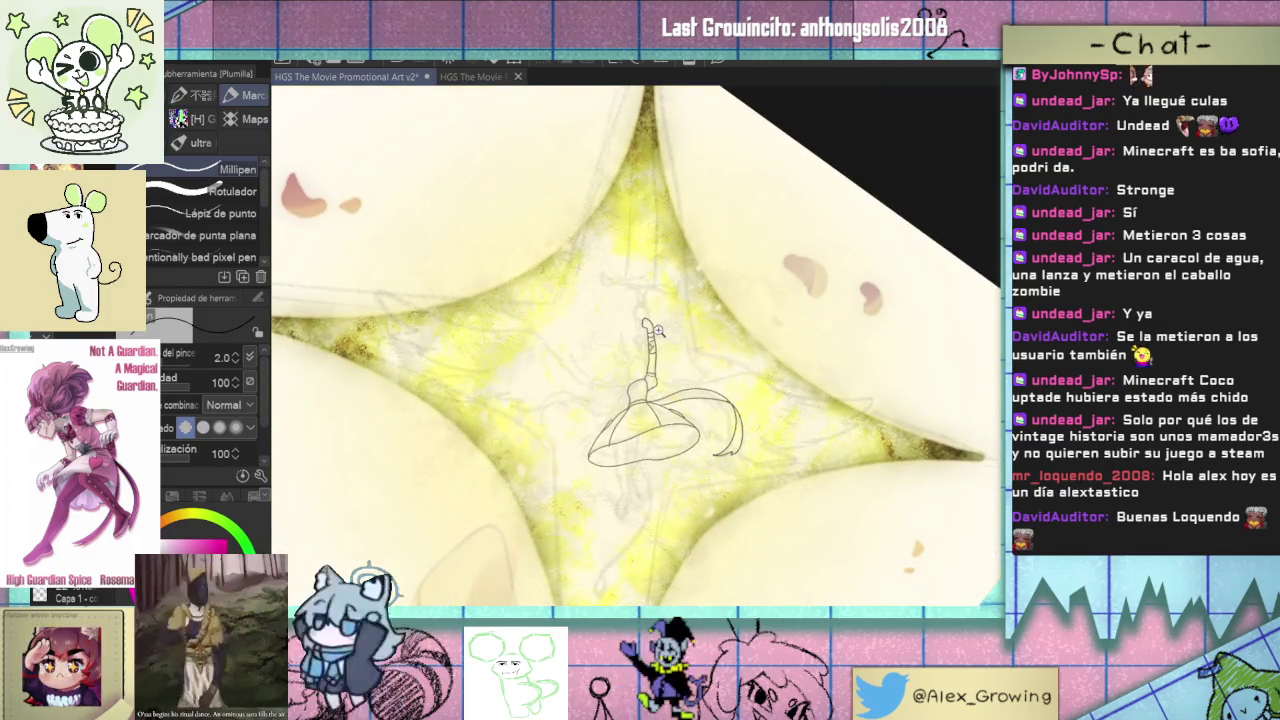
{"action": "scroll", "coordinate": [660, 333], "scroll_direction": "up", "scroll_amount": 3}
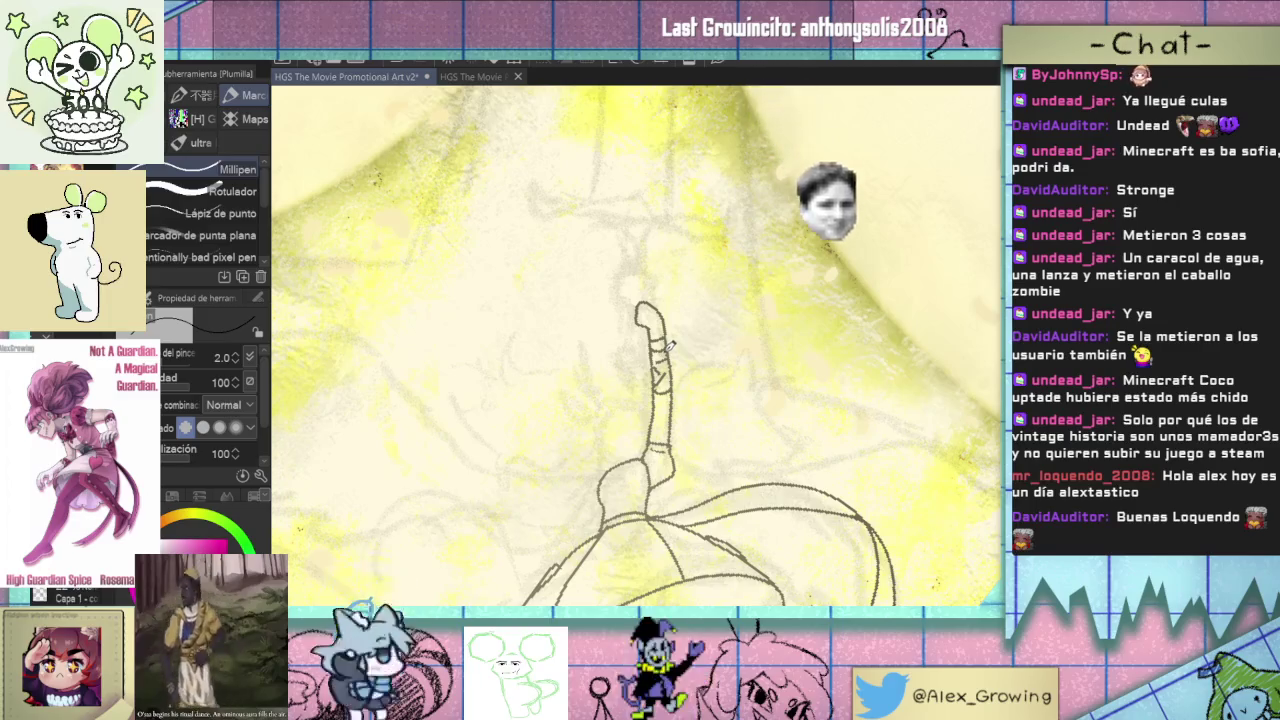